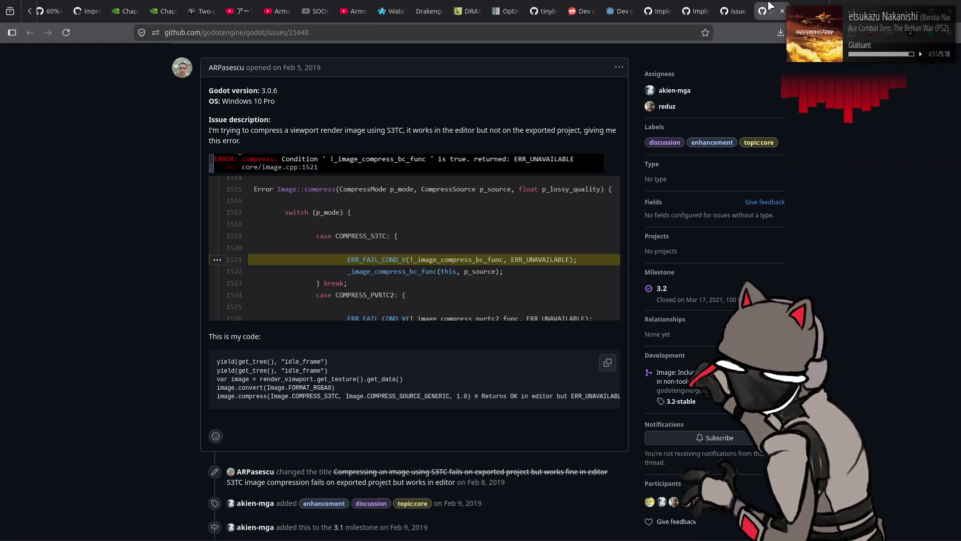
Switch to the Image class documentation and return to the top of the page.
scroll(725, 10, "down", 3)
left_click(621, 10)
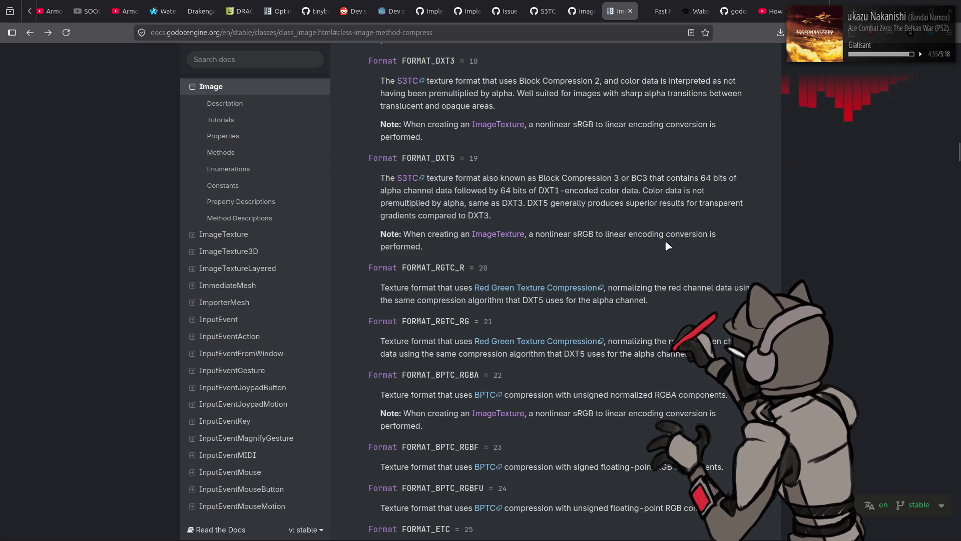
key("Home")
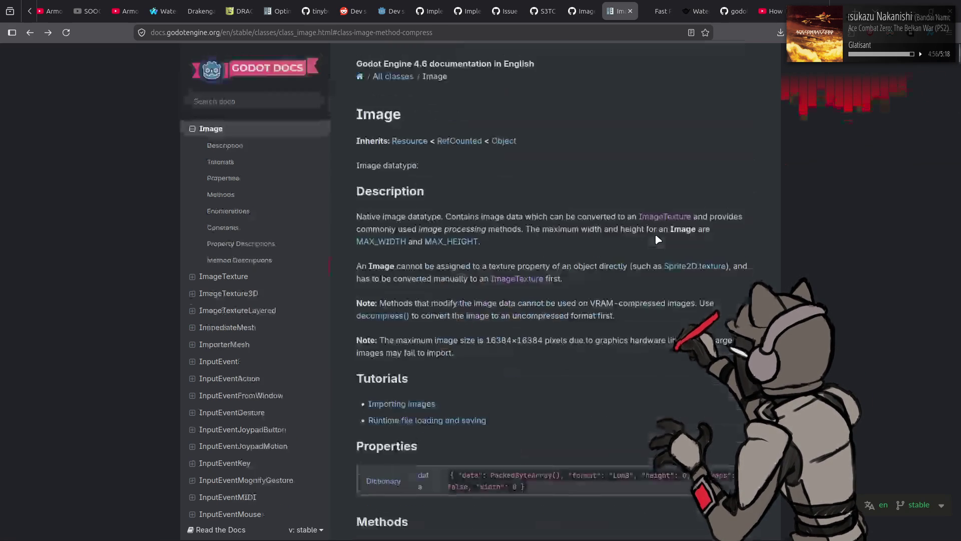
scroll(576, 243, "down", 10)
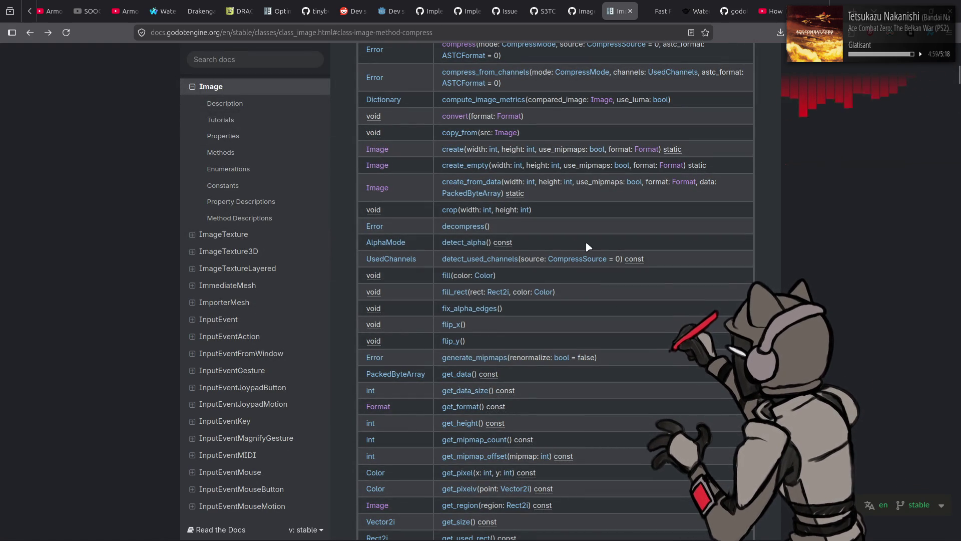
scroll(585, 241, "up", 2)
scroll(587, 247, "up", 2)
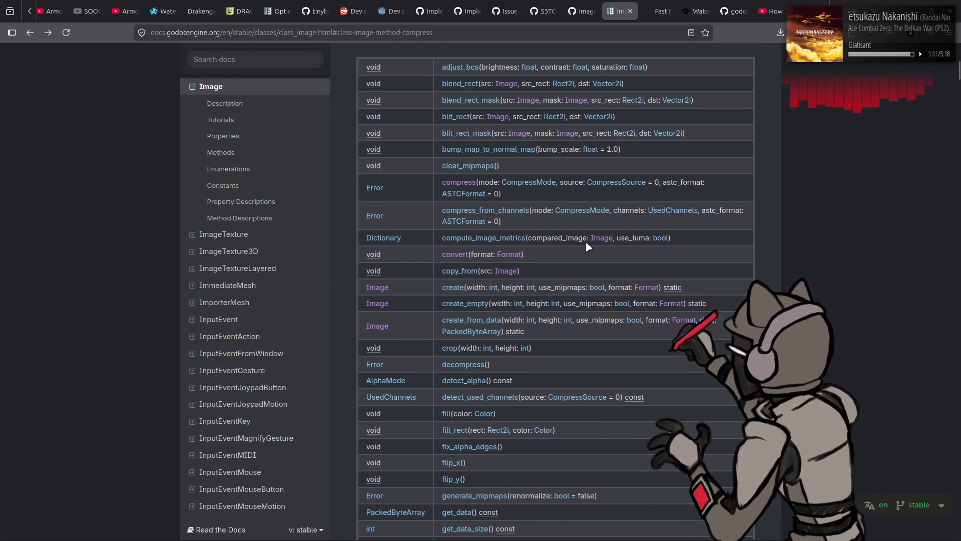
Jump to the CompressMode enum listing the S3TC, ETC, ETC2, BPTC and ASTC modes.
left_click(522, 186)
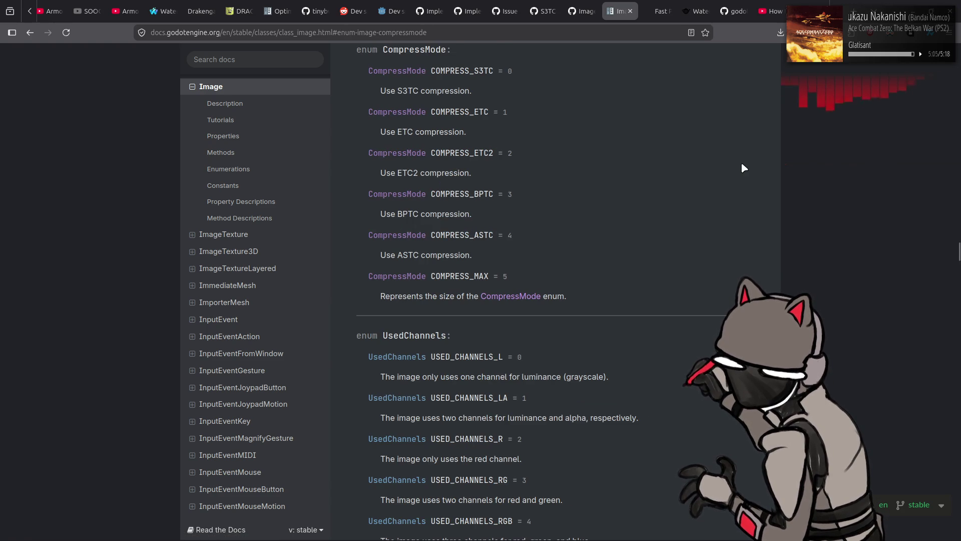
scroll(740, 162, "up", 2)
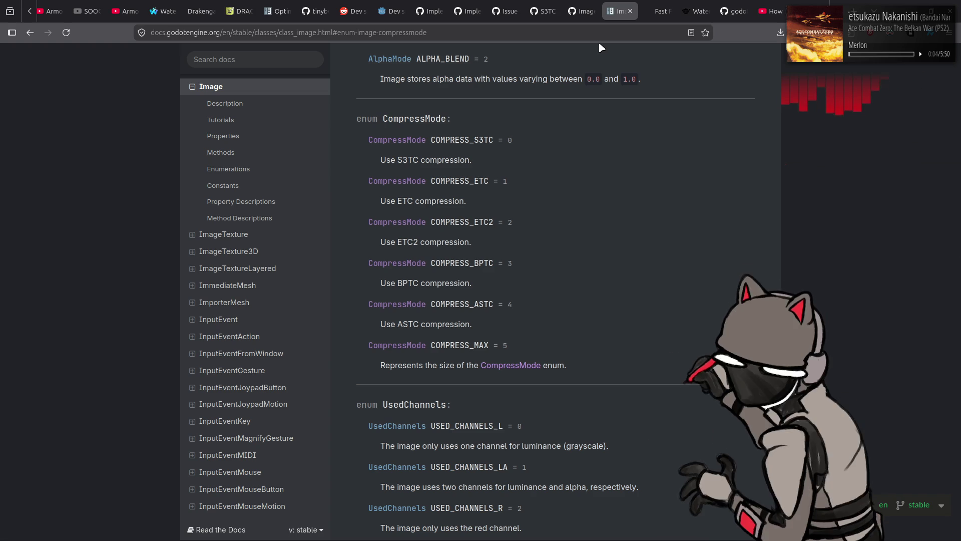
left_click(583, 5)
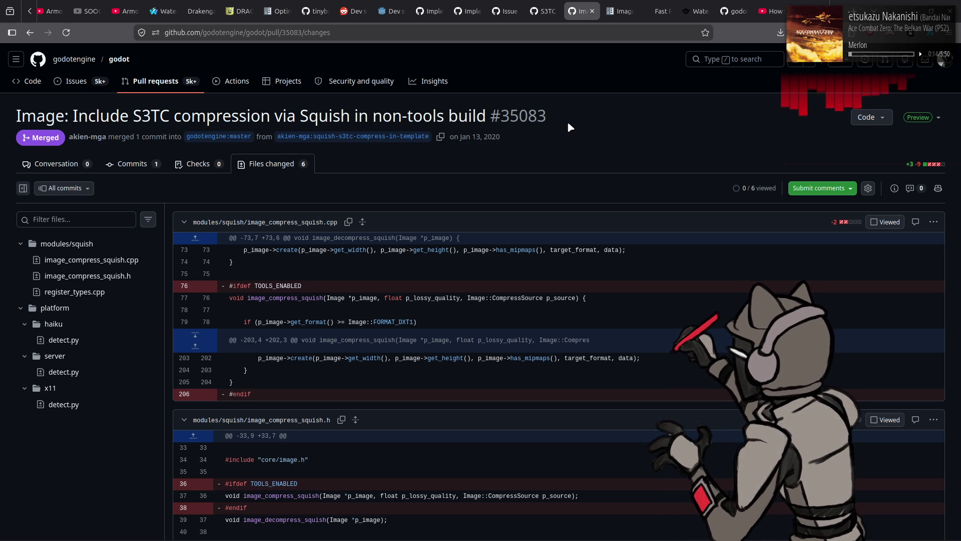
scroll(568, 125, "down", 2)
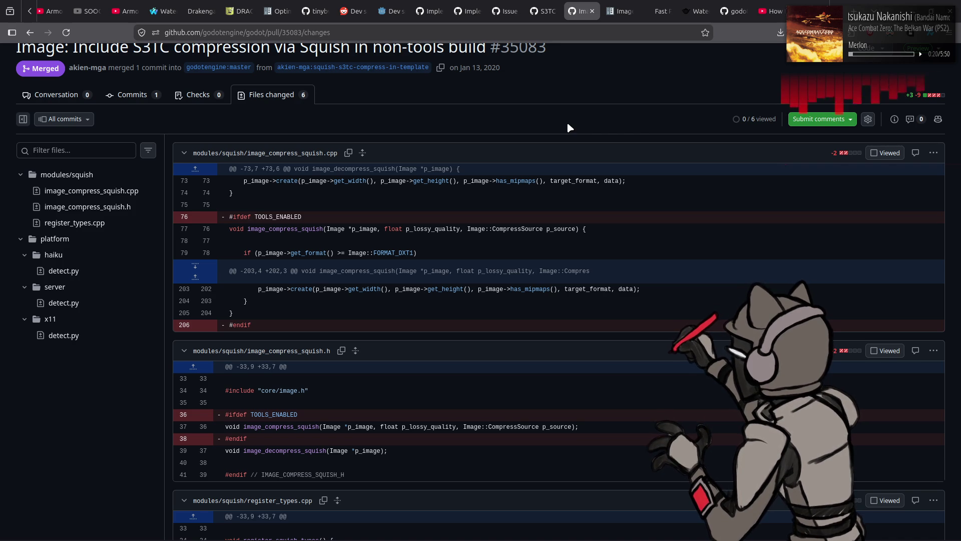
scroll(568, 127, "down", 6)
scroll(568, 128, "down", 1)
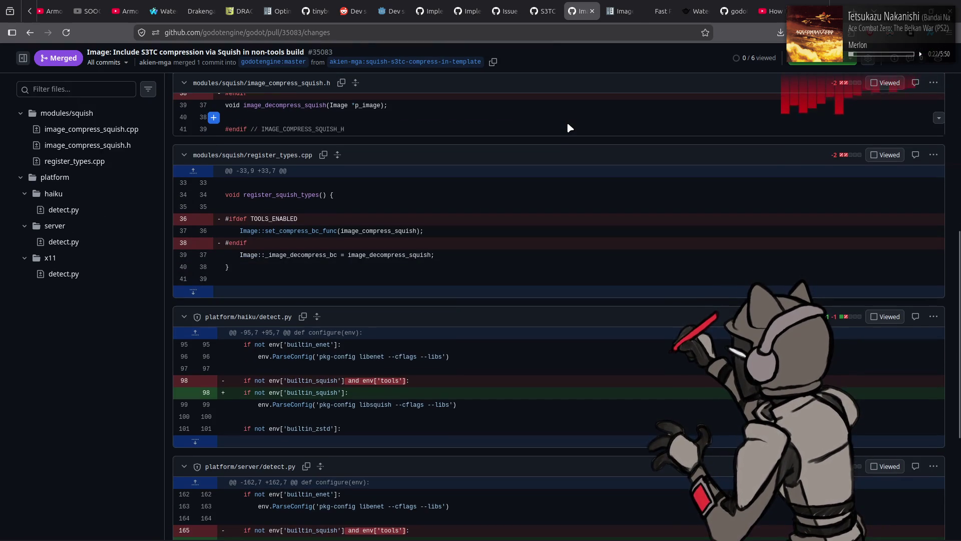
scroll(568, 127, "down", 4)
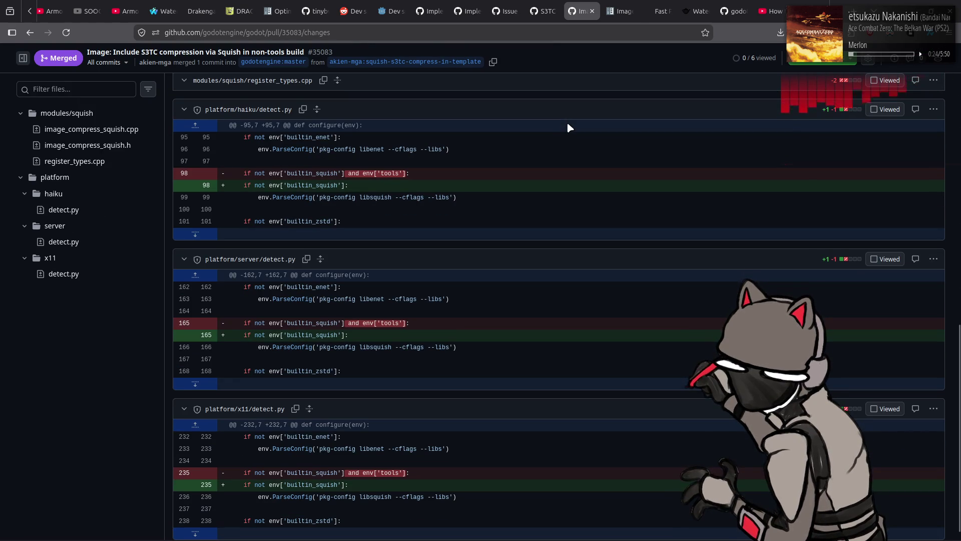
scroll(568, 128, "down", 1)
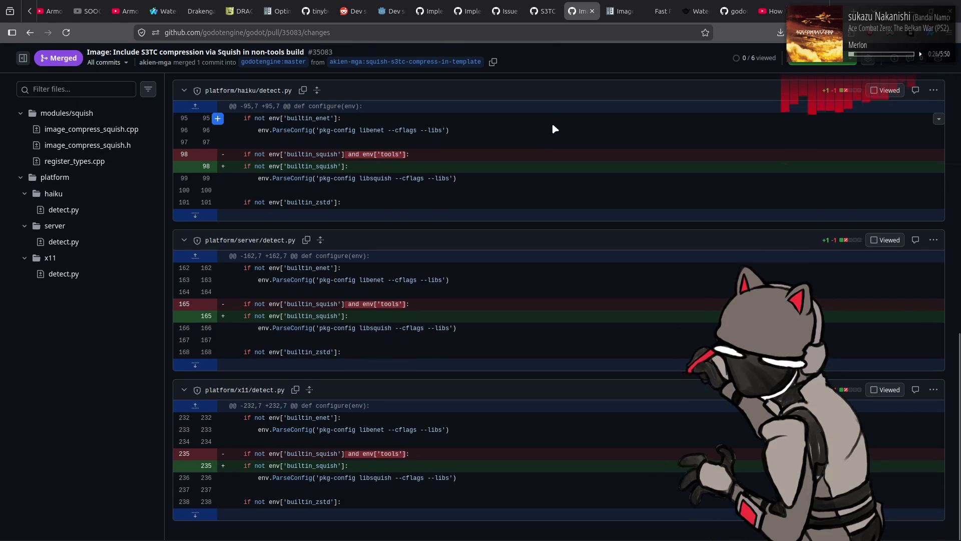
scroll(551, 122, "up", 15)
scroll(406, 202, "down", 4)
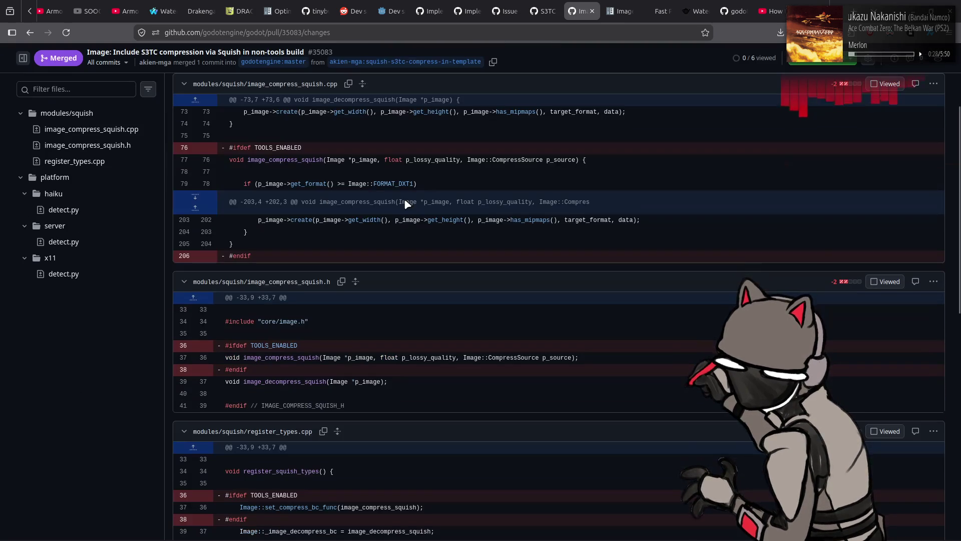
scroll(405, 202, "down", 10)
scroll(388, 203, "up", 15)
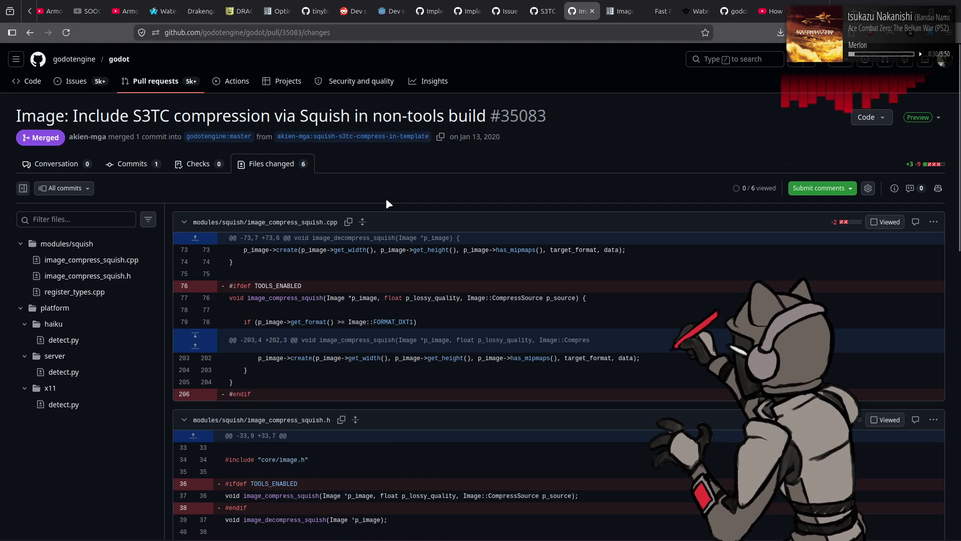
left_click(202, 334)
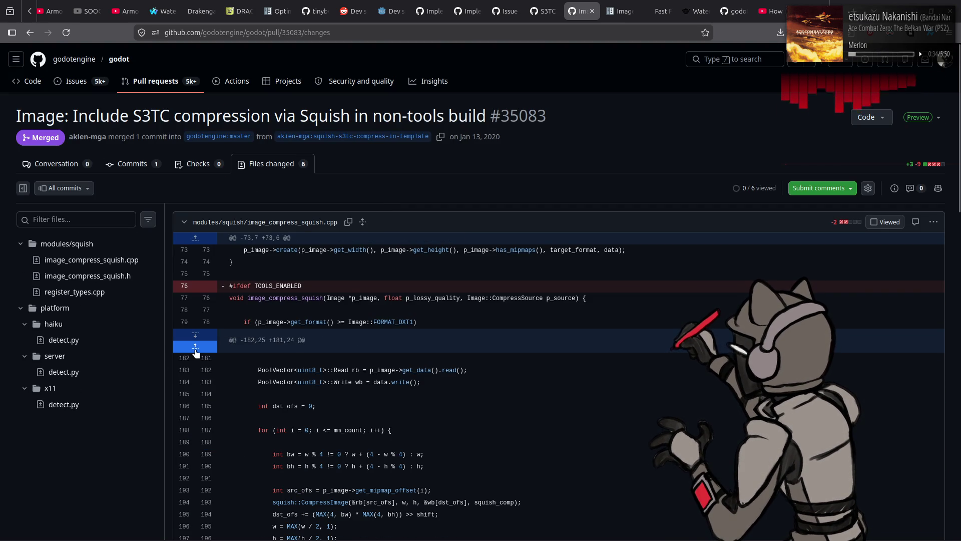
Expand hidden lines 80–96 of the image_compress_squish.cpp diff, then jump to the register_types.cpp changes.
left_click(195, 348)
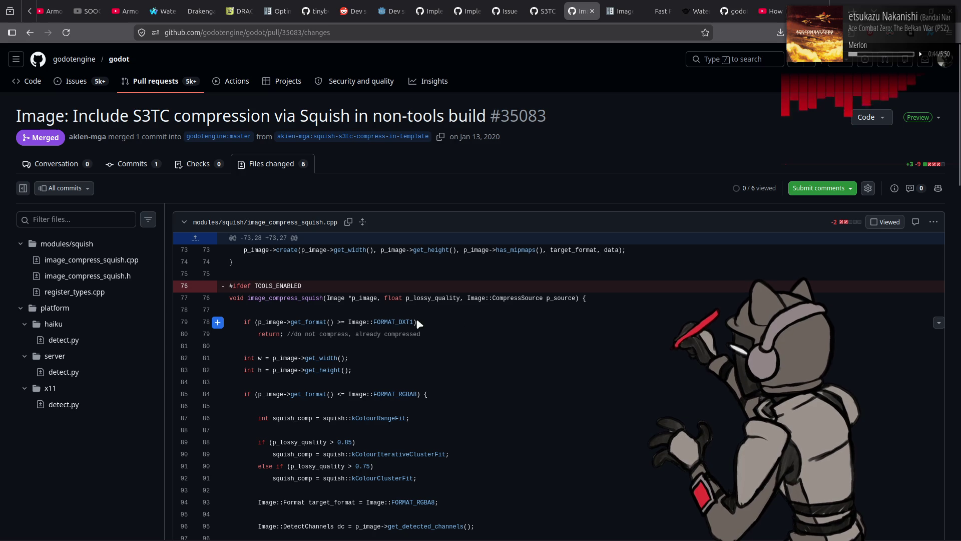
left_click(90, 294)
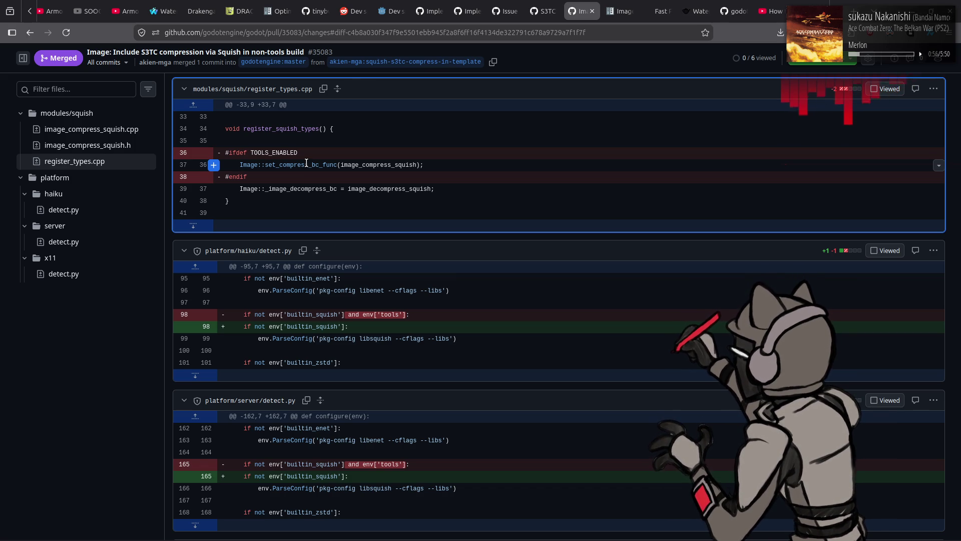
scroll(307, 163, "down", 3)
Review the squish diffs, briefly selecting line 77's image_compress_squish declaration, then return to issue #25640.
scroll(307, 163, "up", 3)
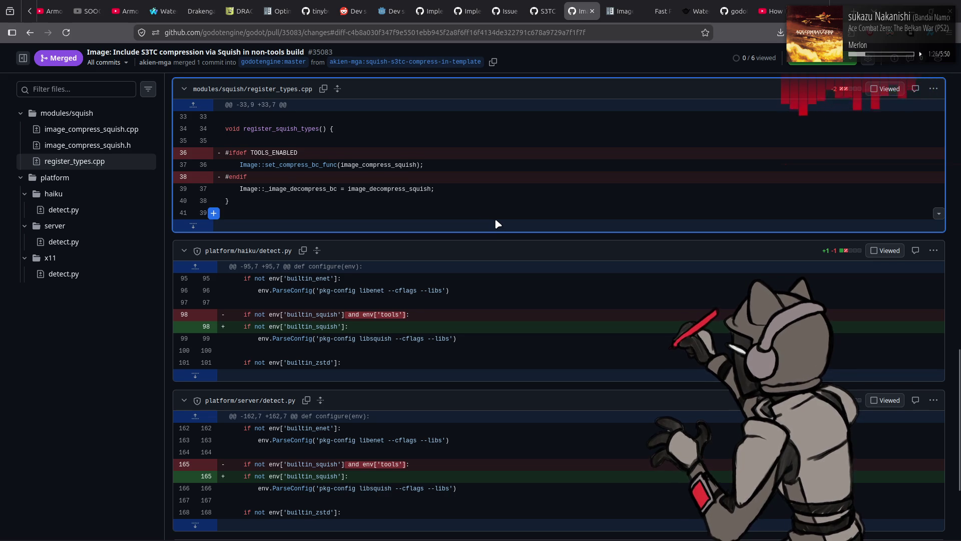
scroll(497, 223, "up", 3)
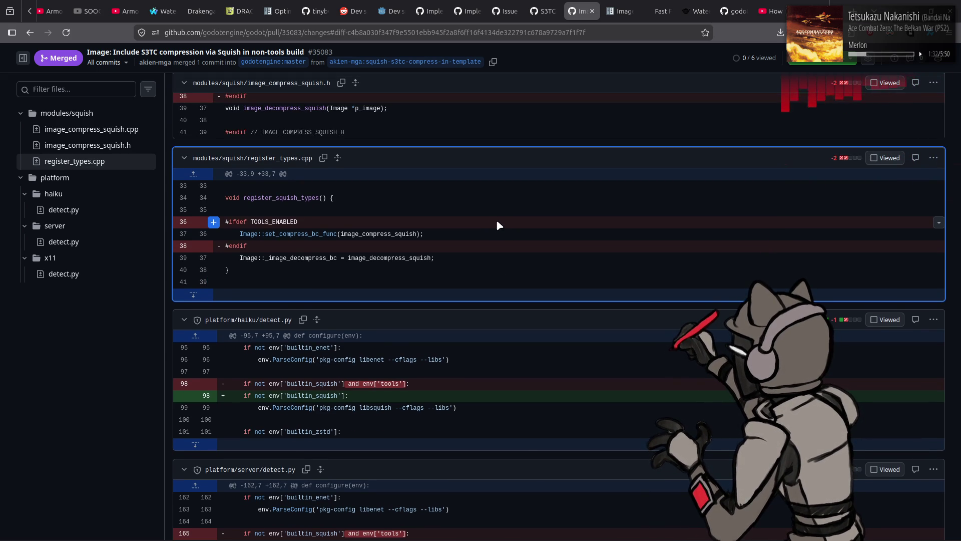
scroll(497, 225, "up", 3)
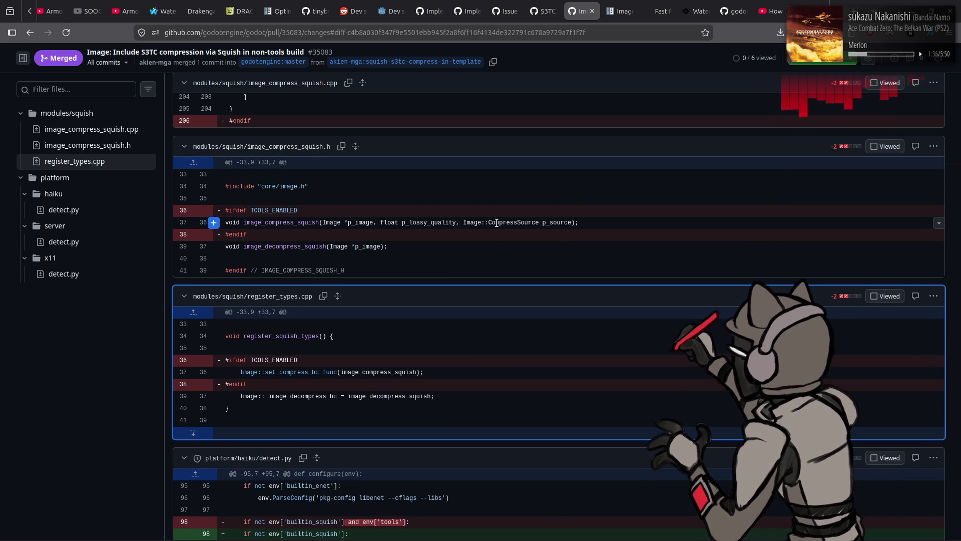
scroll(496, 223, "up", 7)
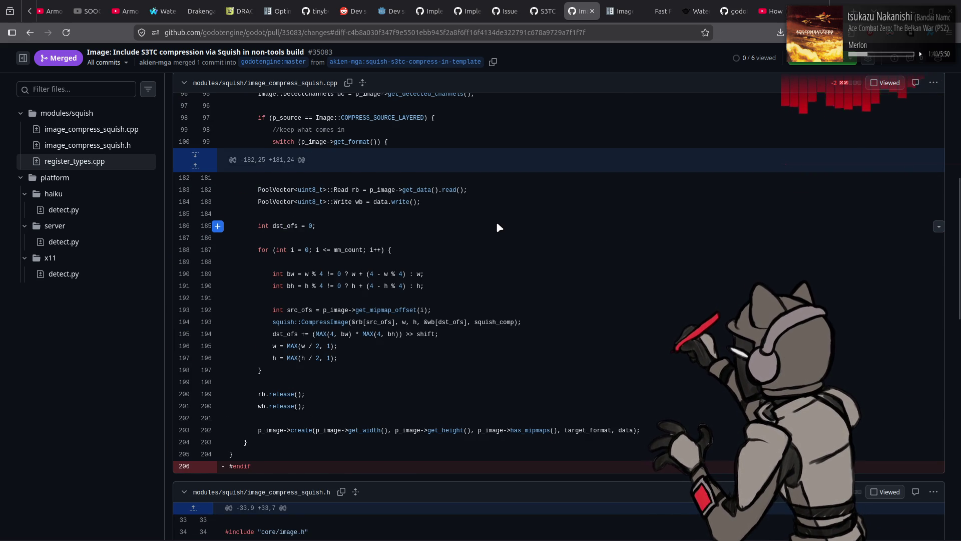
scroll(497, 224, "up", 5)
scroll(498, 221, "up", 3)
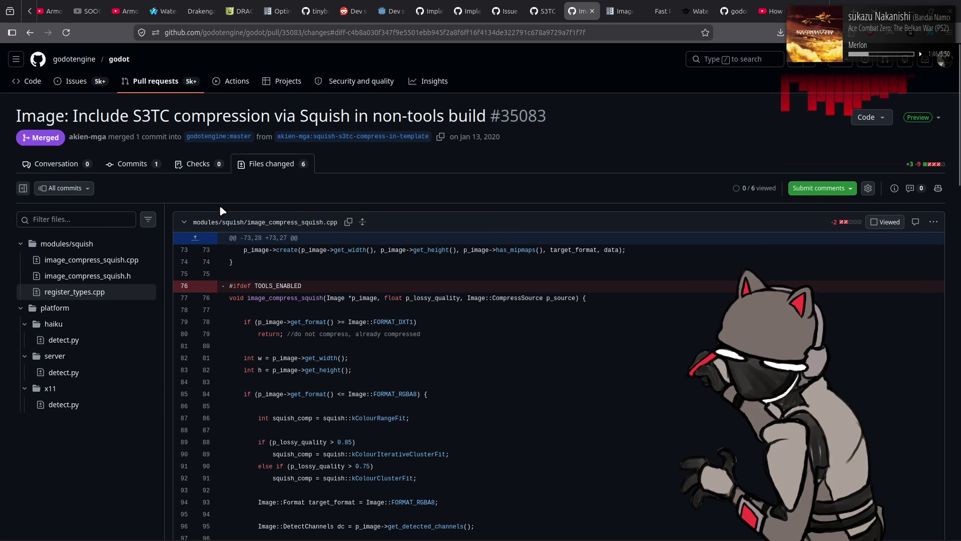
left_click_drag(245, 298, 334, 298)
left_click(482, 322)
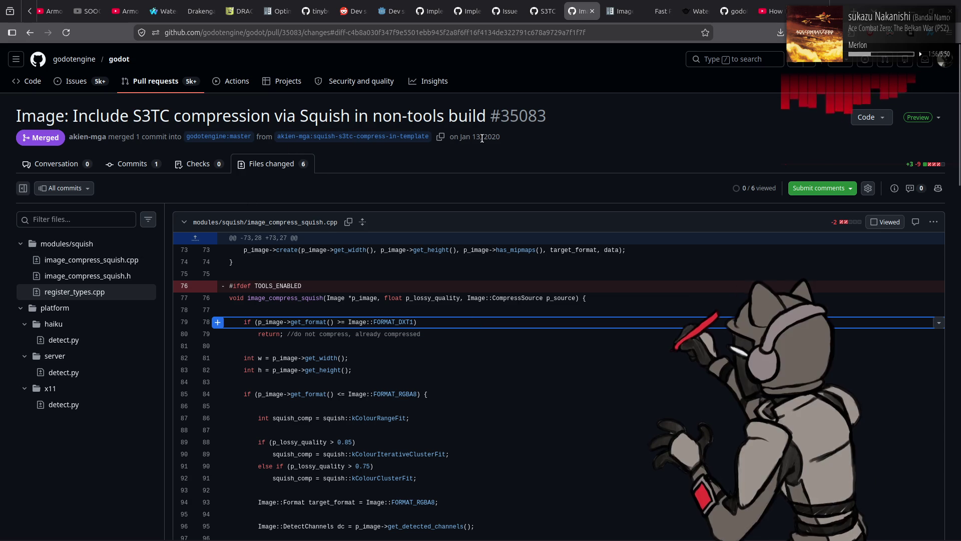
left_click(553, 1)
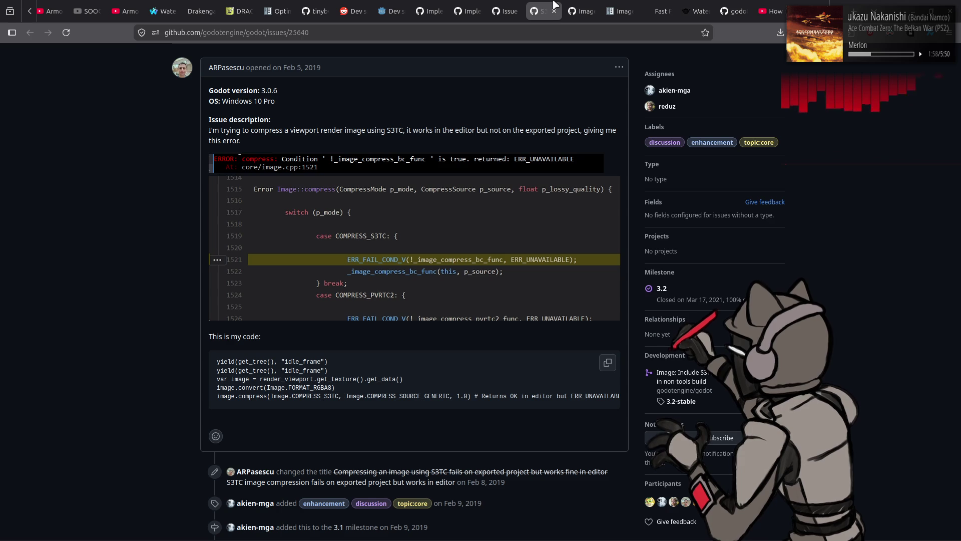
Glance at pull request #35083's conversation, then bring up the Image.convert issue search results.
left_click(578, 11)
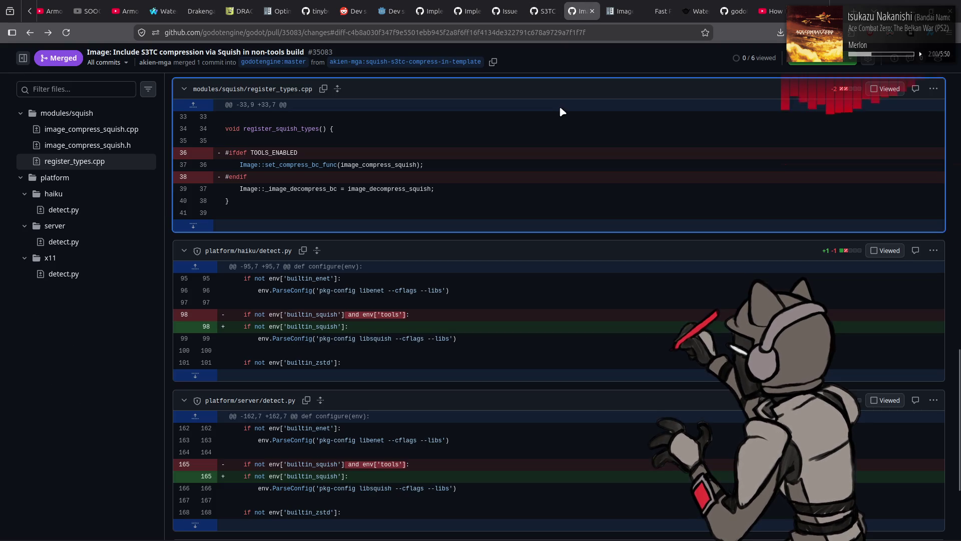
left_click(554, 4)
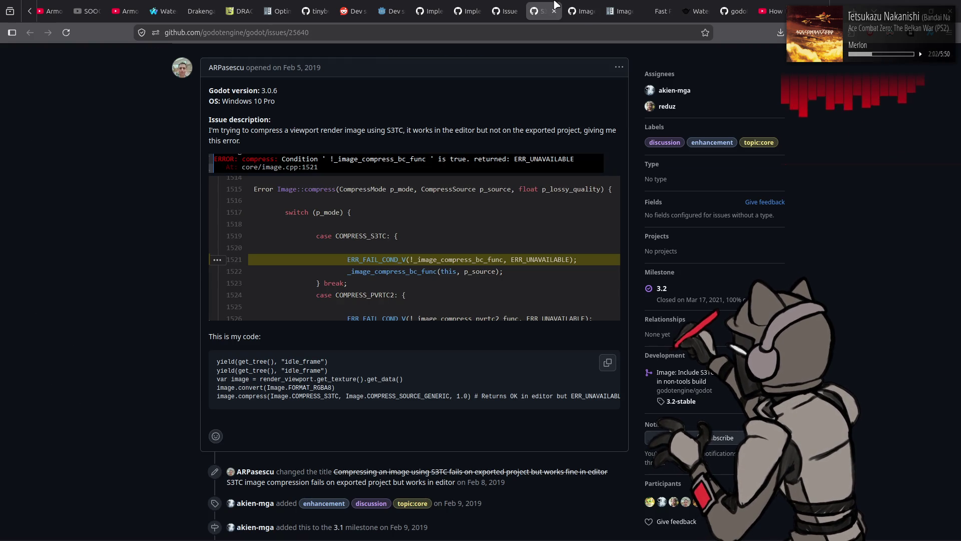
left_click(580, 11)
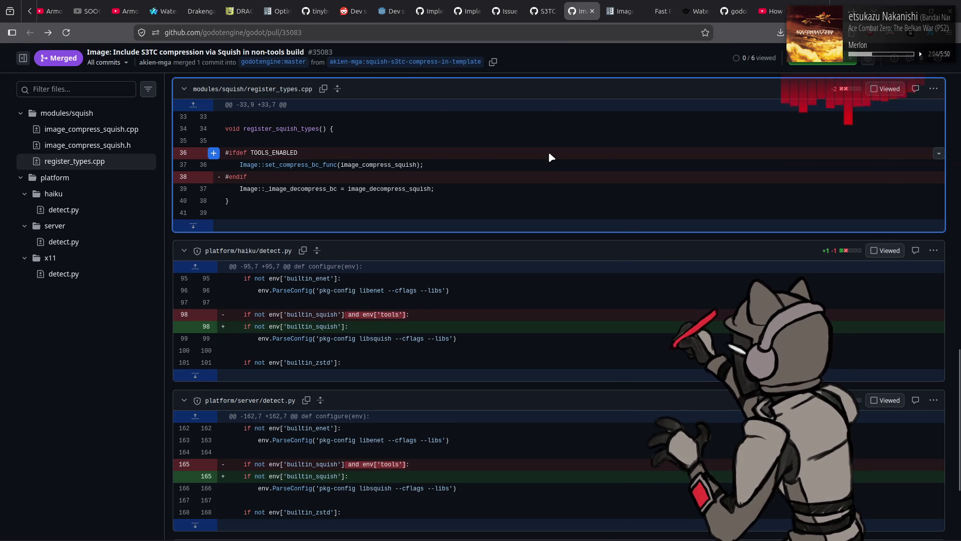
key("alt+Left")
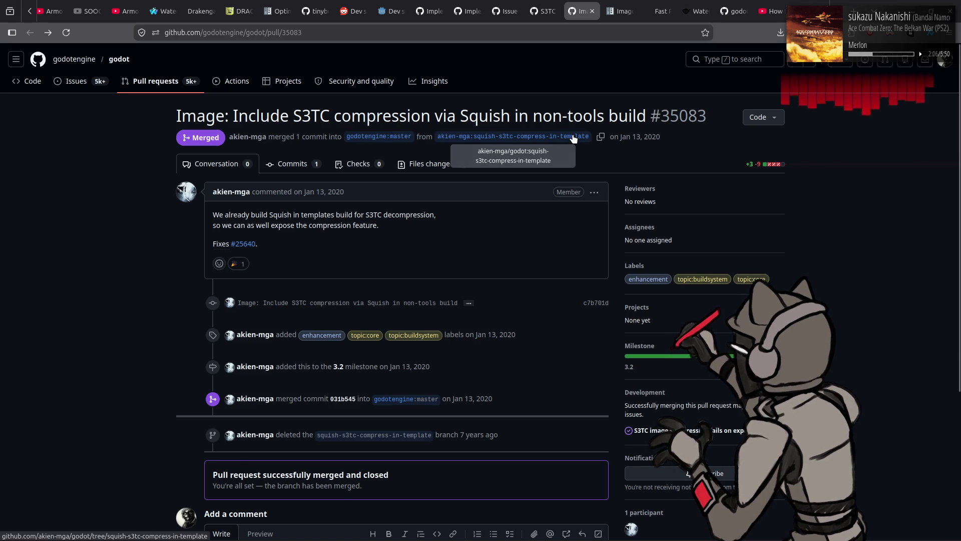
left_click(512, 5)
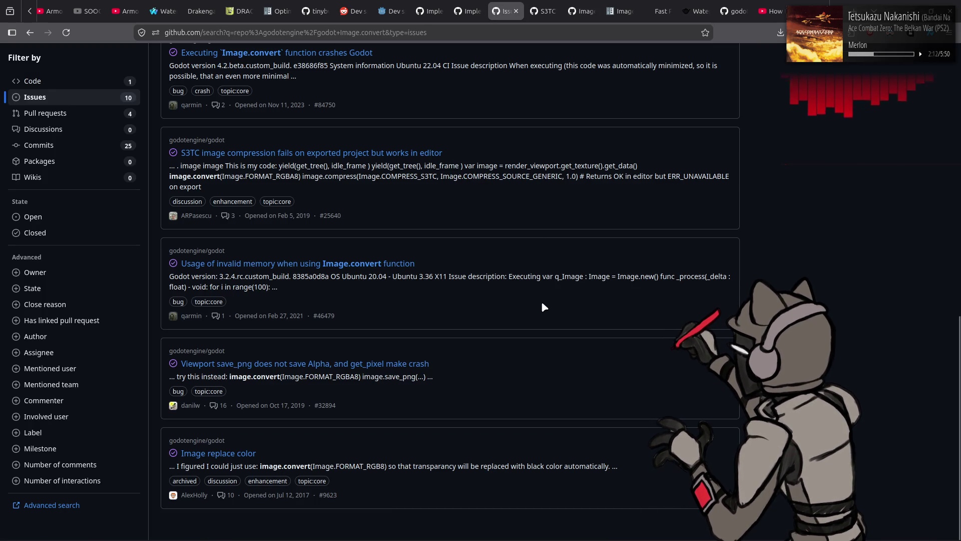
Open and read issue #84750 'Executing Image.convert function crashes Godot', then return to the Image docs.
scroll(542, 303, "up", 3)
scroll(544, 306, "up", 1)
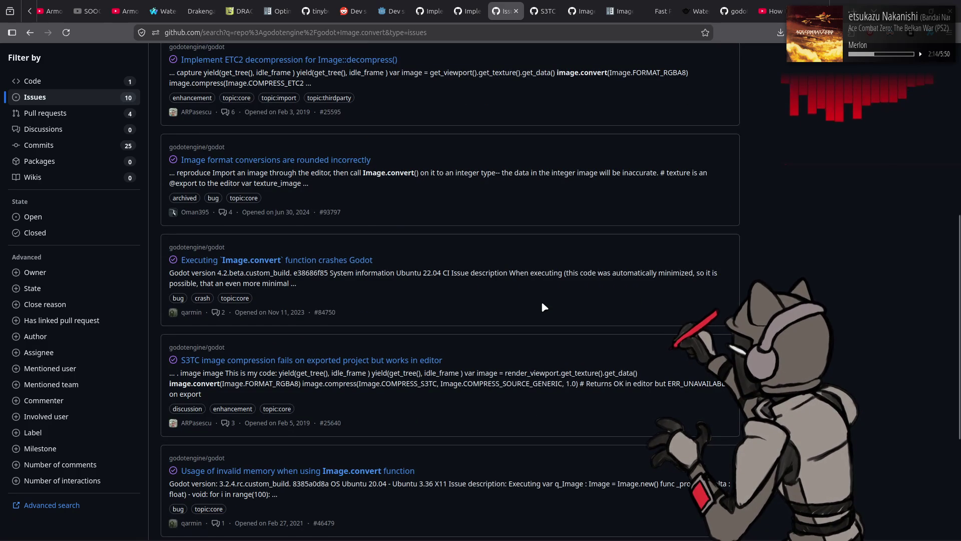
middle_click(323, 258)
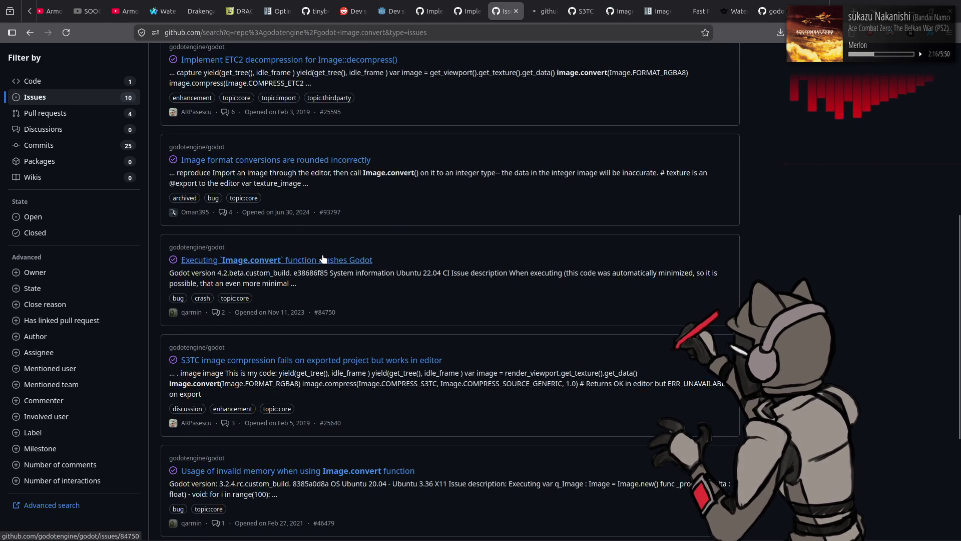
key("ctrl+Tab")
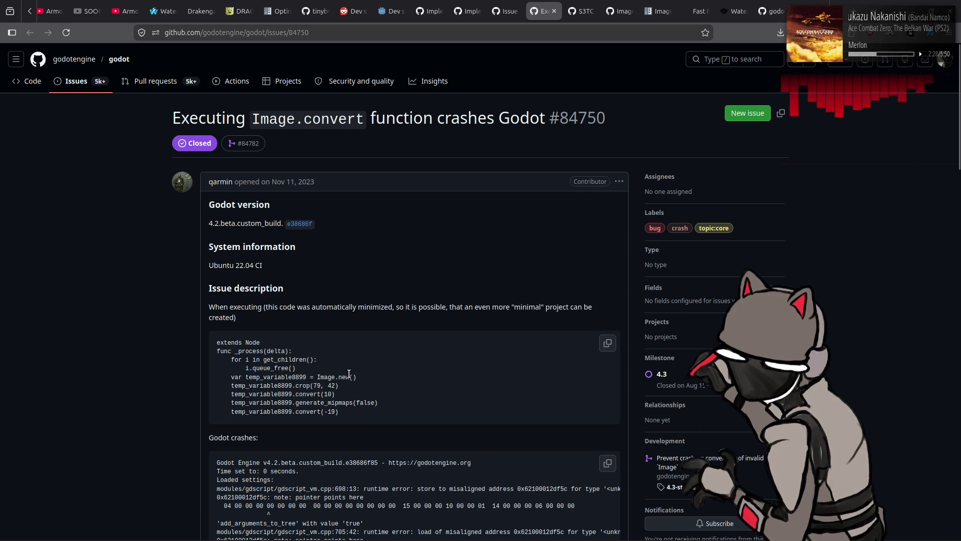
left_click(620, 11)
left_click(658, 11)
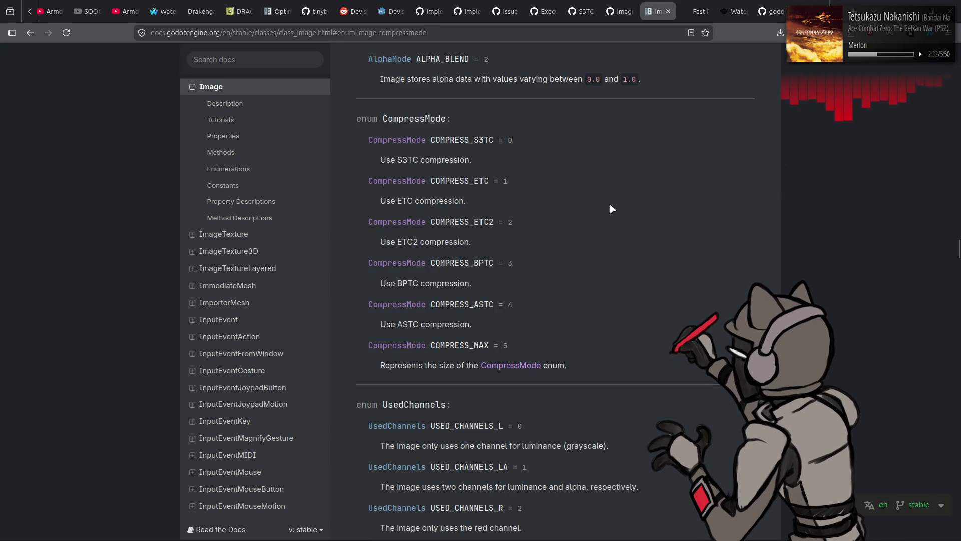
Jump to the Image Format enum in the docs and scroll through its values.
scroll(598, 200, "up", 20)
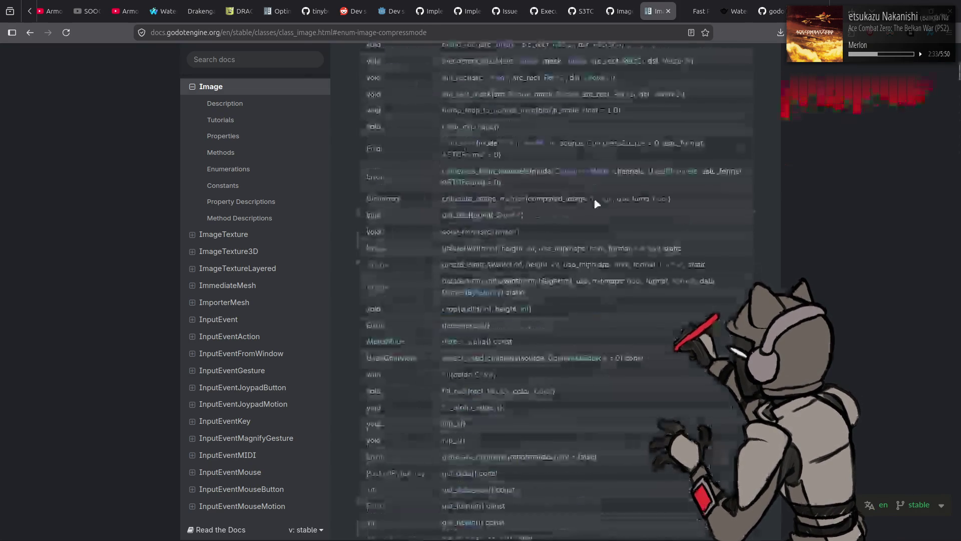
scroll(596, 204, "down", 5)
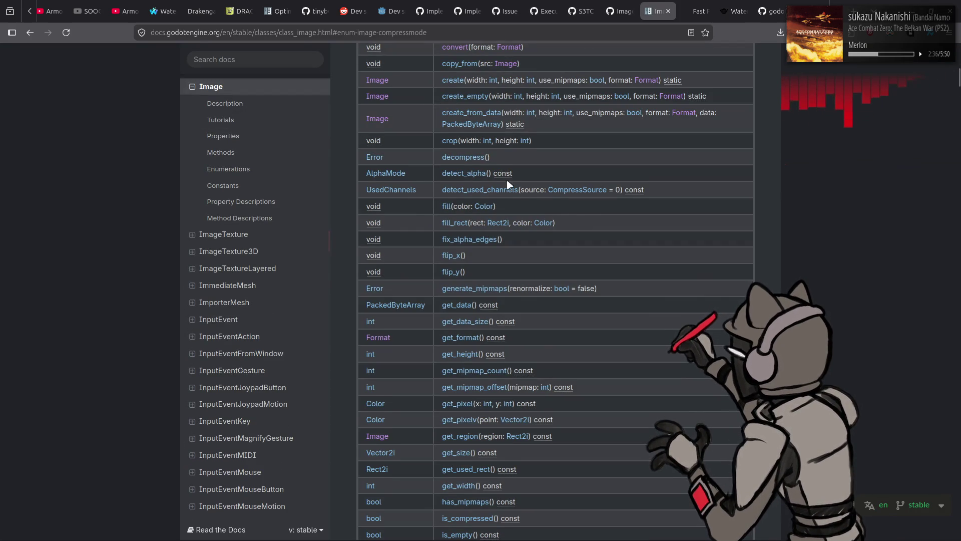
scroll(511, 185, "up", 2)
left_click(509, 117)
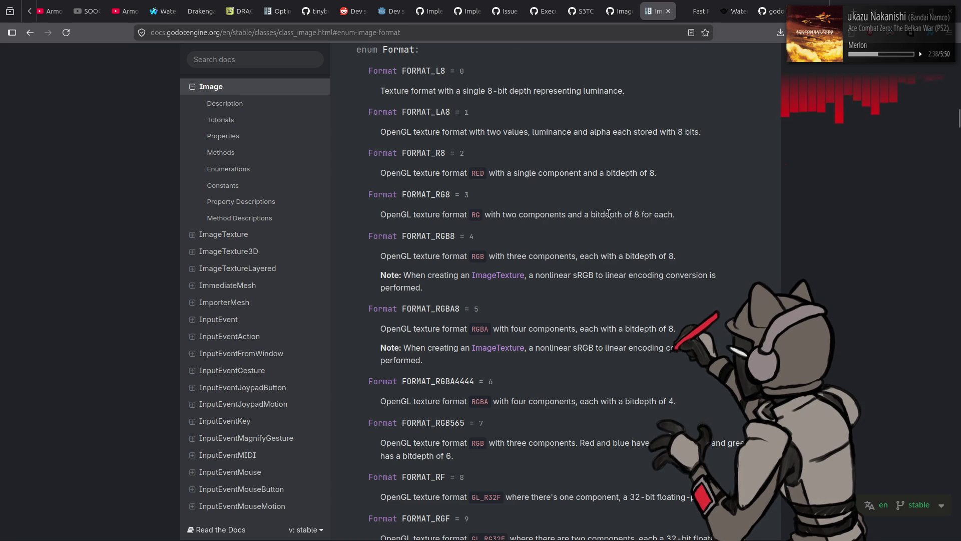
scroll(609, 216, "down", 4)
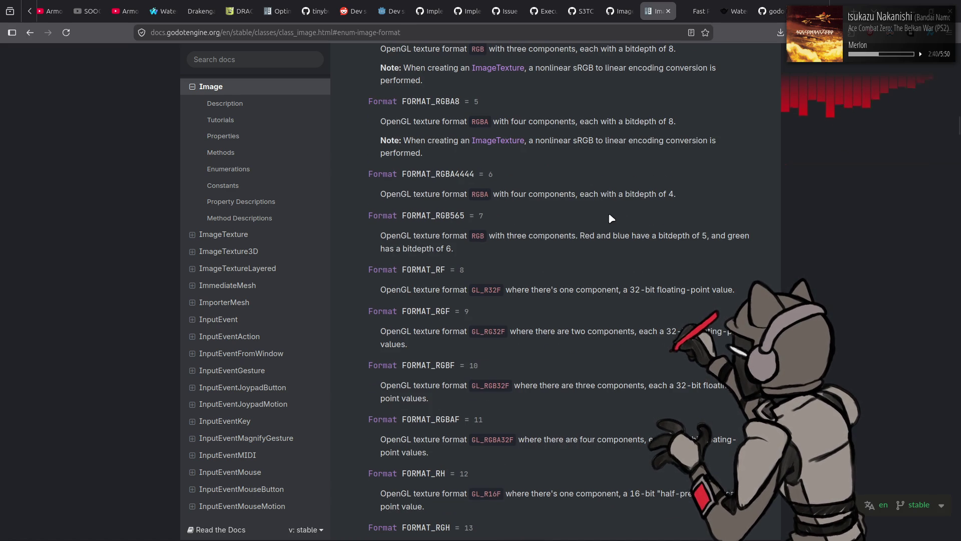
scroll(610, 218, "down", 1)
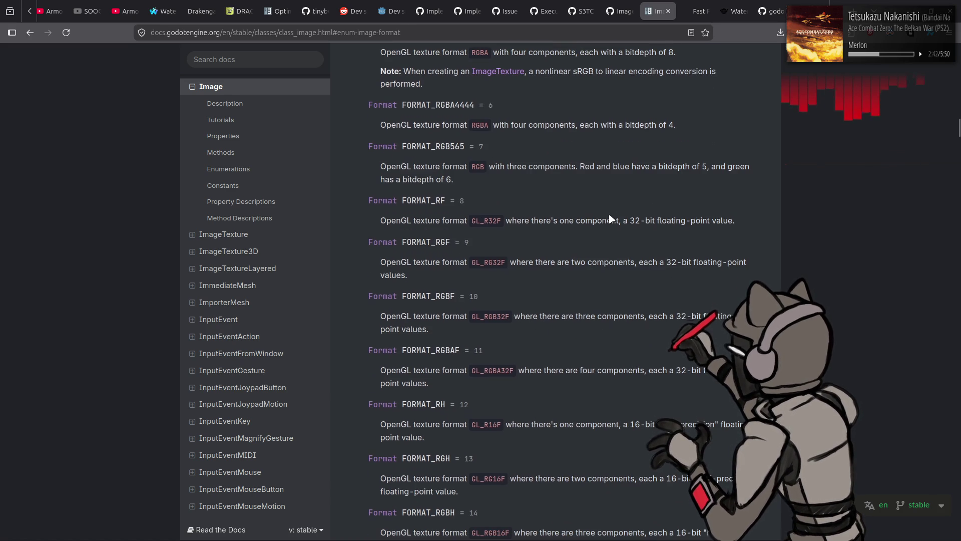
left_click(629, 10)
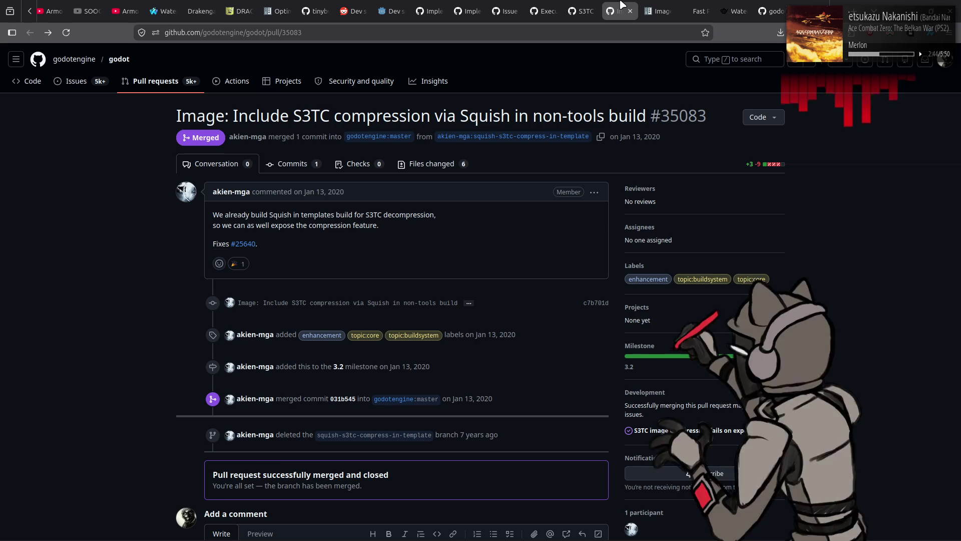
Read issue #84750's crash backtrace and comments, opening fix pull request #84782 in a new tab.
left_click(582, 10)
left_click(538, 5)
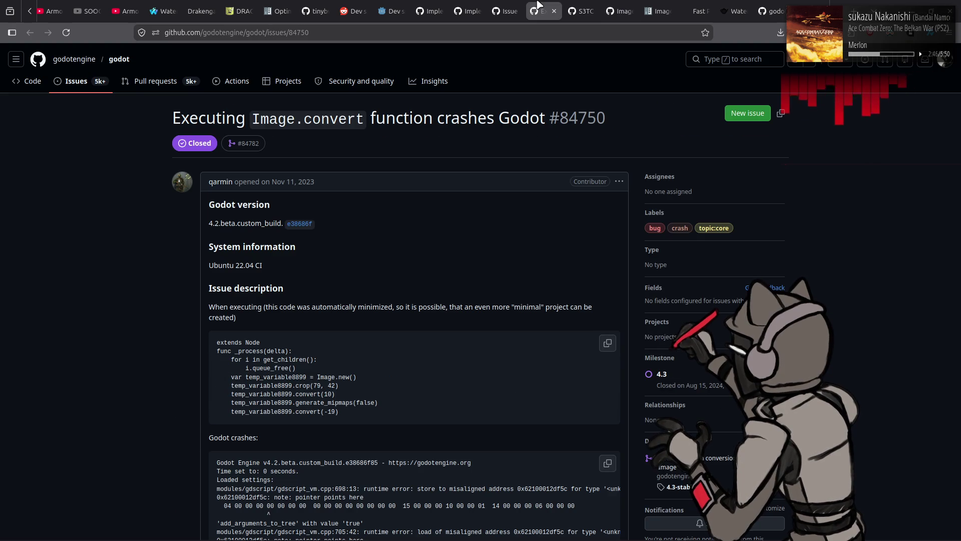
scroll(65, 200, "down", 3)
scroll(67, 205, "down", 3)
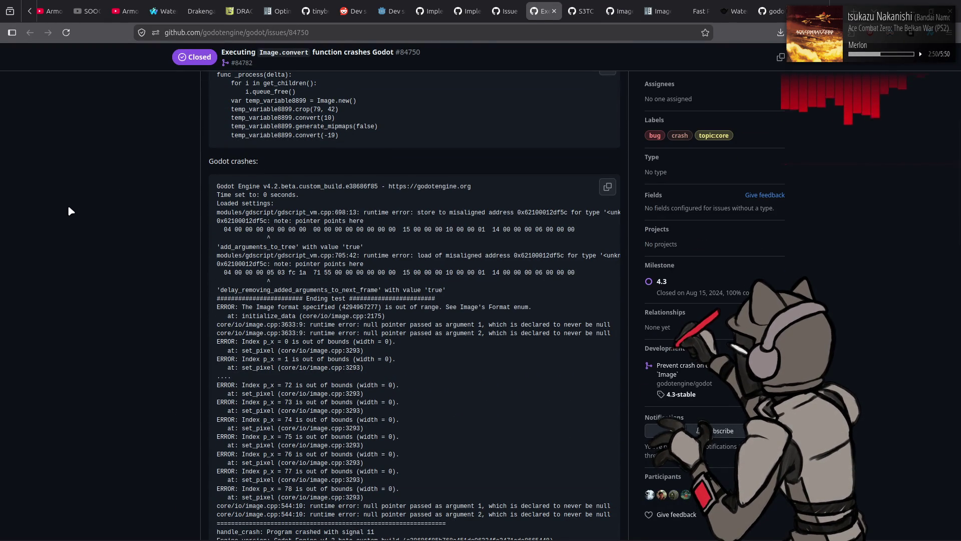
scroll(66, 204, "down", 10)
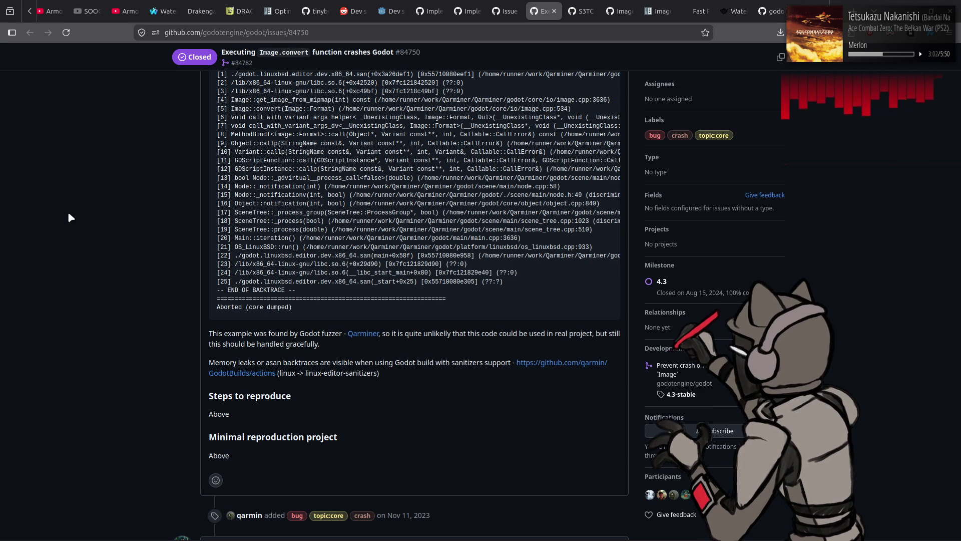
scroll(83, 265, "down", 4)
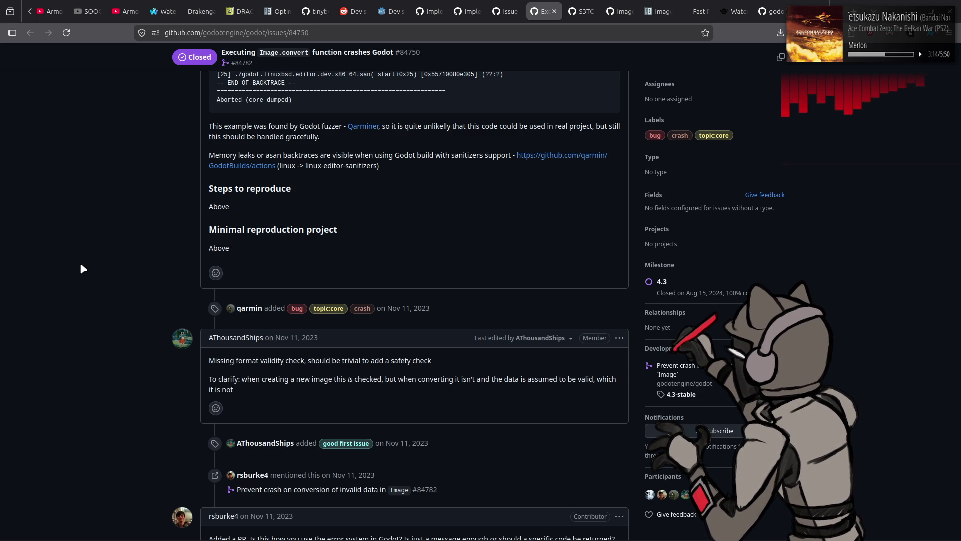
scroll(81, 265, "down", 4)
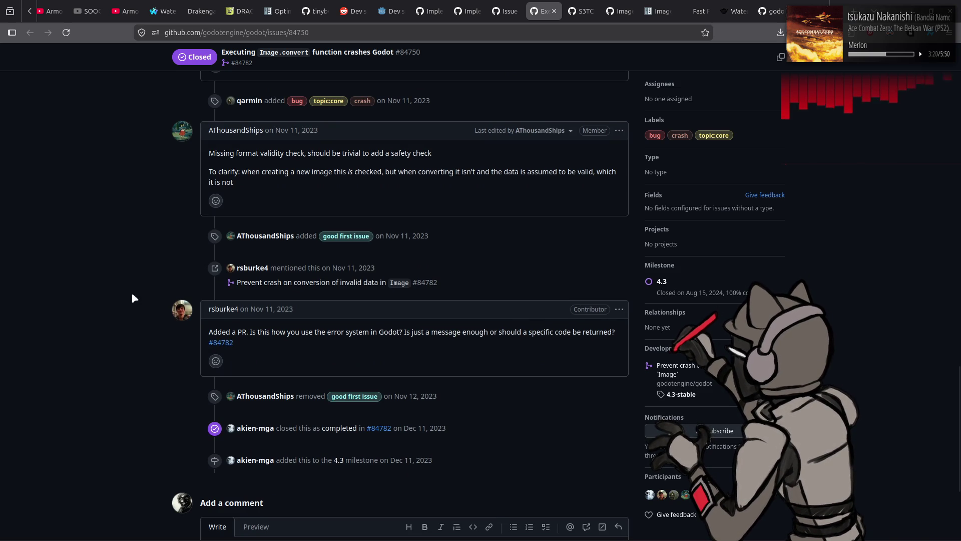
mouse_move(228, 343)
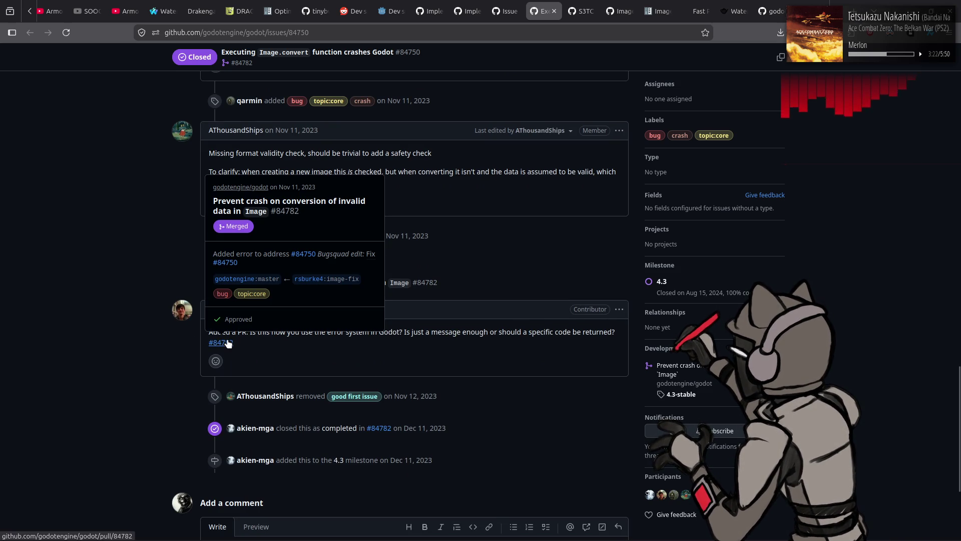
middle_click(228, 343)
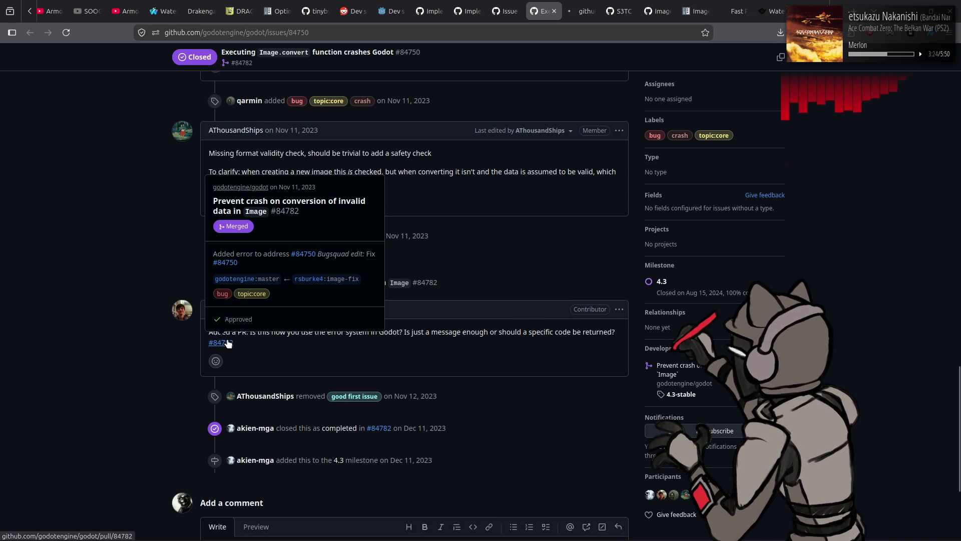
Read pull request #84782's discussion and its changes to image.cpp and test_image.h.
left_click(575, 6)
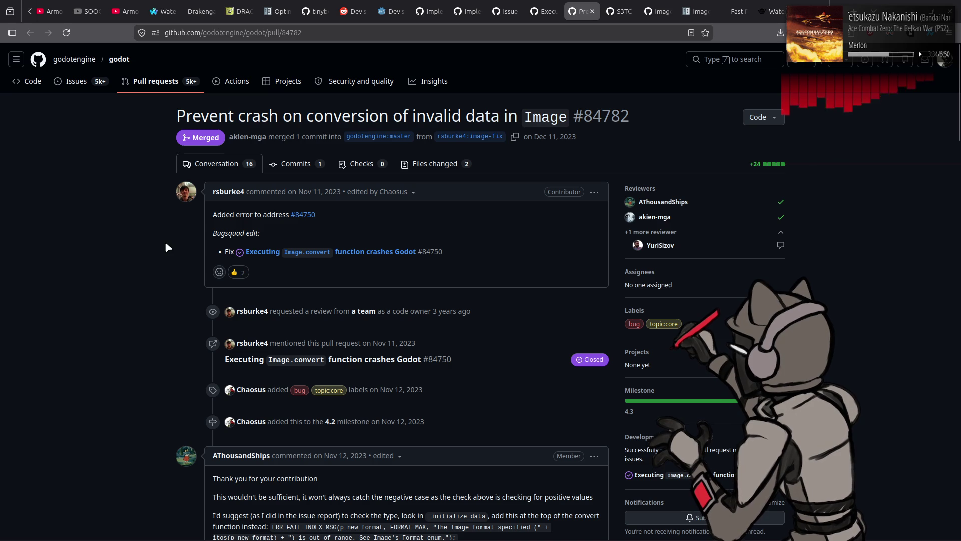
scroll(166, 245, "down", 3)
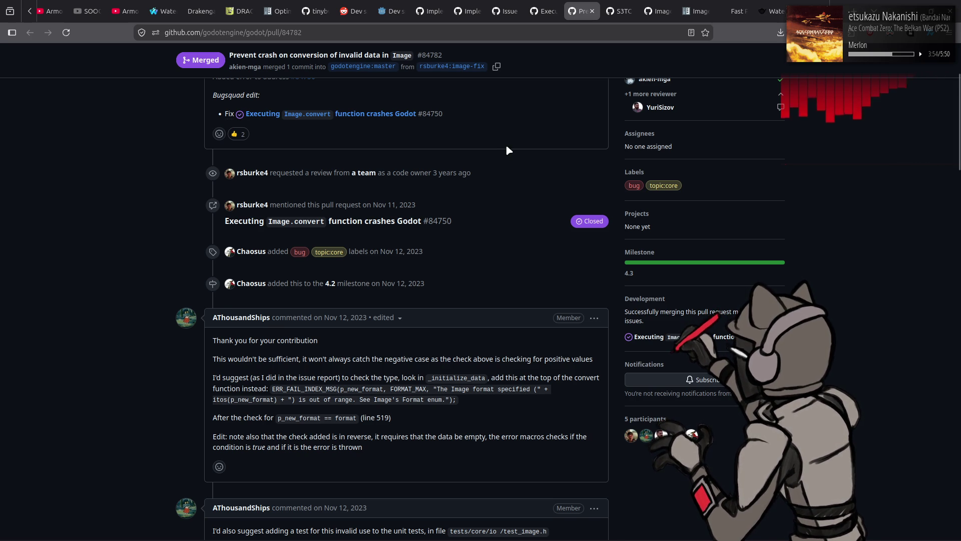
scroll(506, 144, "down", 8)
scroll(506, 148, "up", 12)
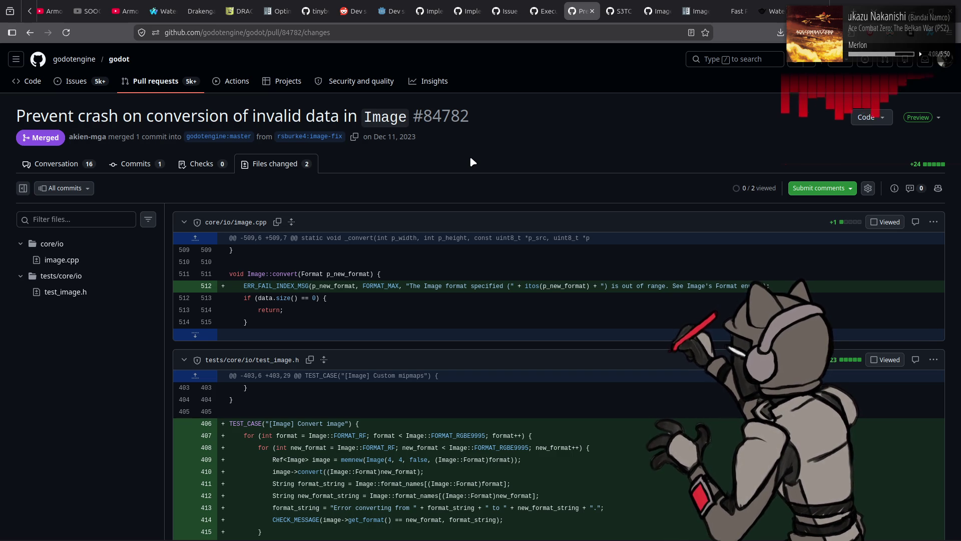
Open the full core/io/image.cpp file at commit dec2269 via View file.
left_click(232, 228)
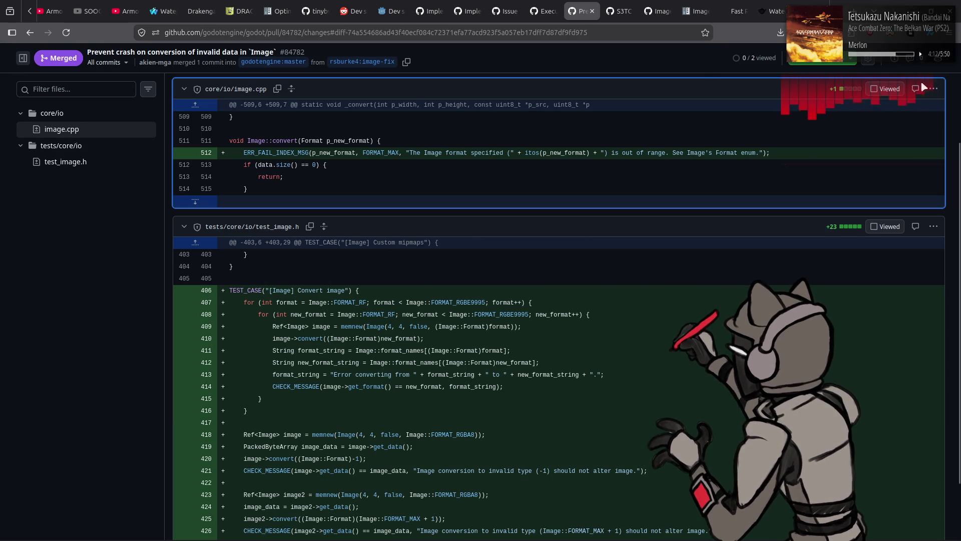
left_click(932, 93)
left_click(908, 129)
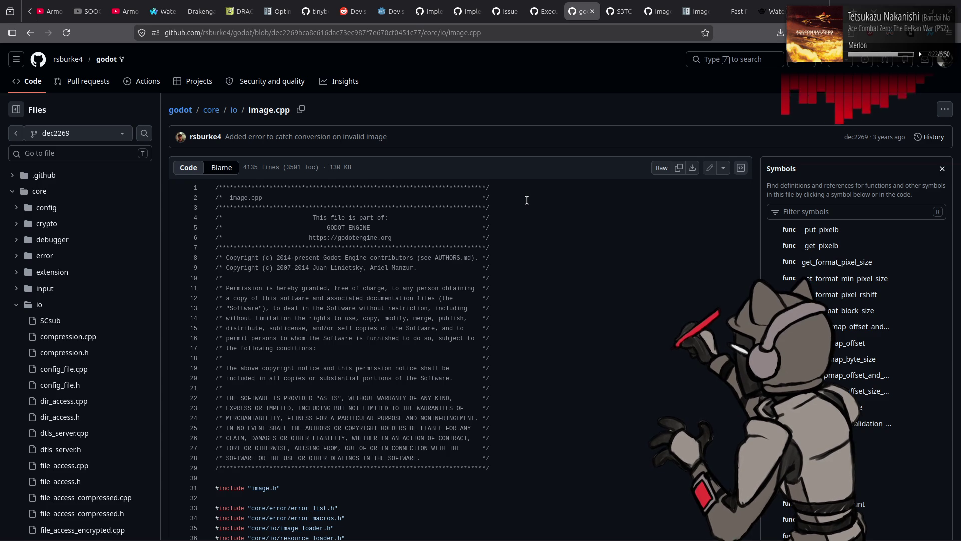
scroll(527, 200, "down", 2)
scroll(527, 200, "down", 3)
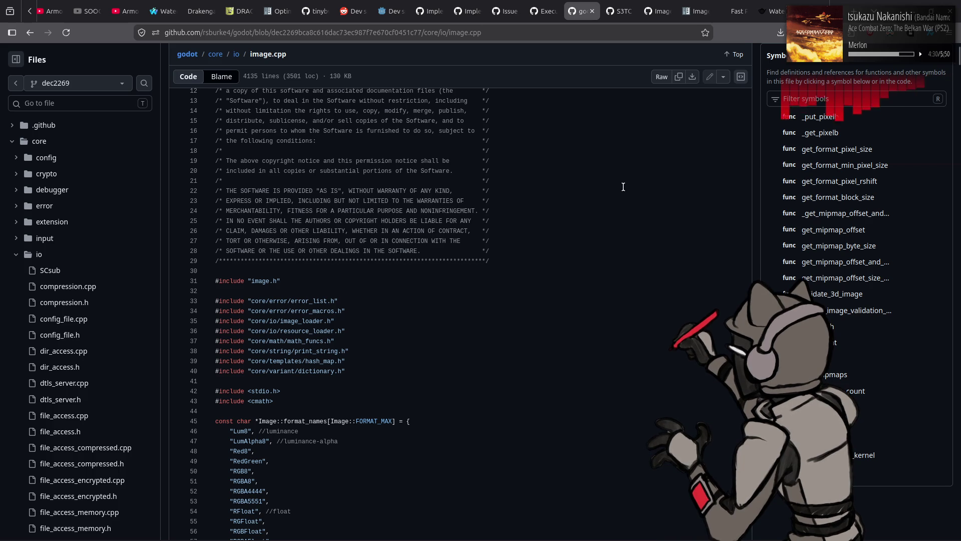
scroll(868, 130, "up", 2)
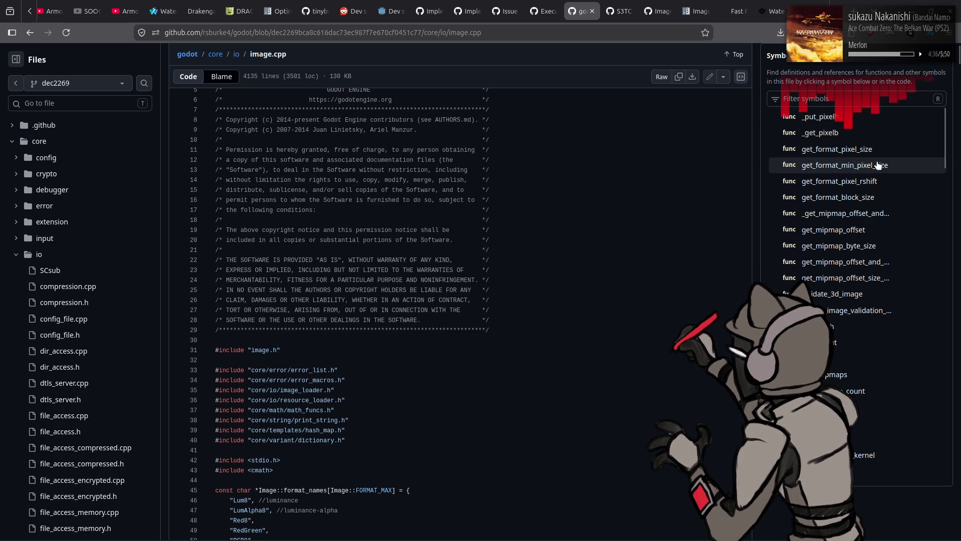
scroll(887, 231, "down", 2)
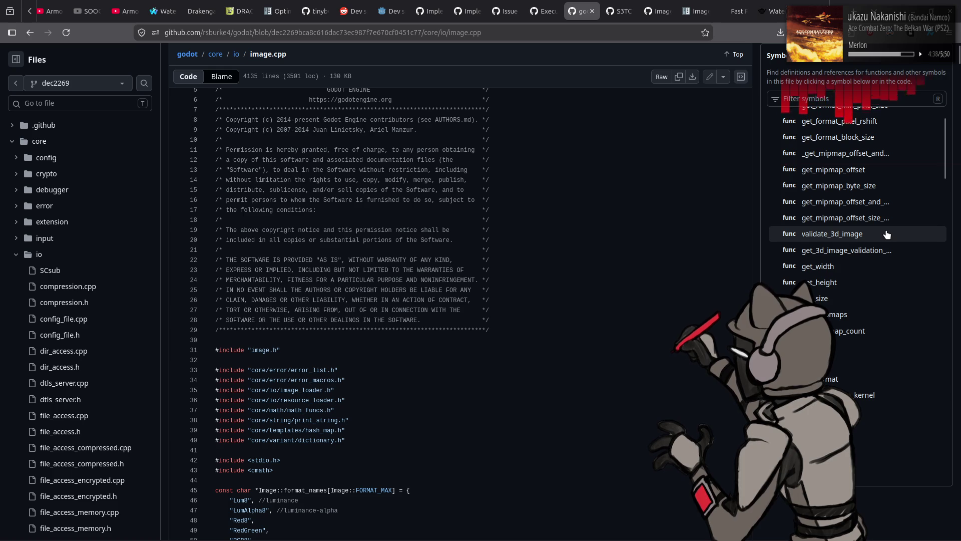
scroll(886, 233, "down", 4)
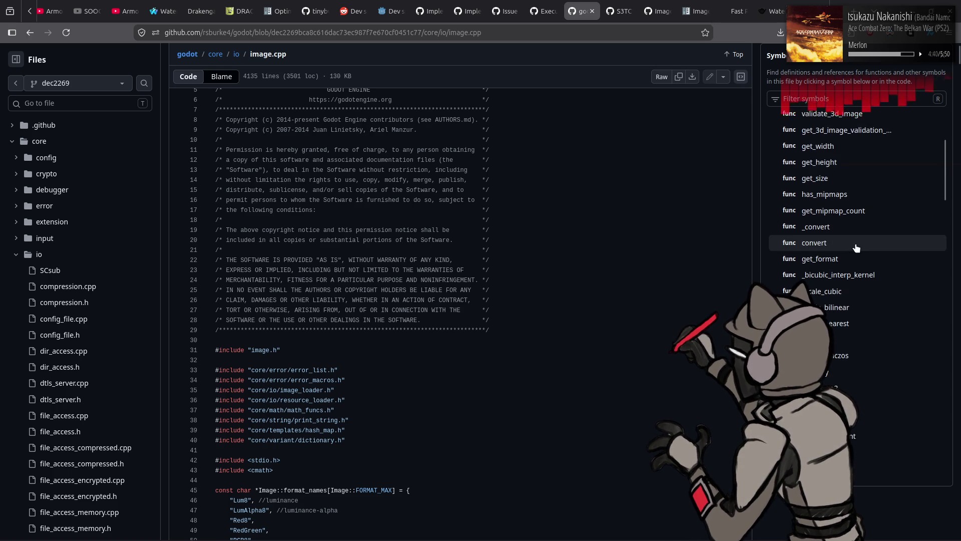
Jump to Image::convert at line 511 from the Symbols panel and read its code.
left_click(855, 248)
scroll(595, 211, "up", 4)
scroll(594, 210, "up", 5)
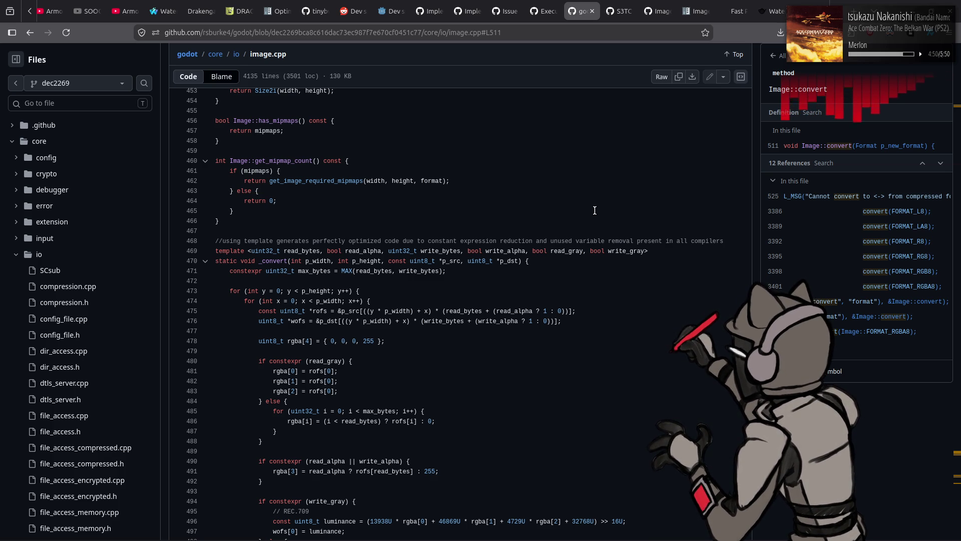
scroll(600, 197, "down", 2)
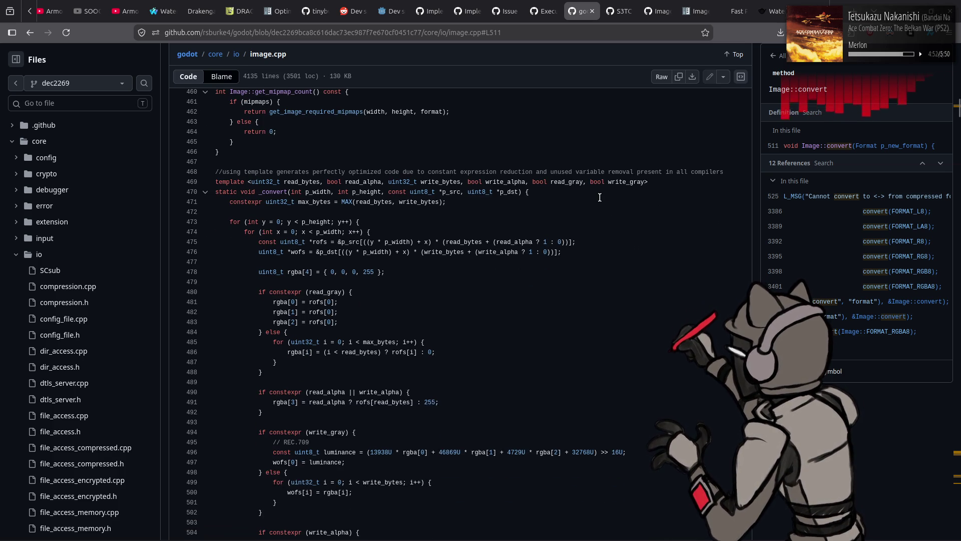
scroll(639, 236, "down", 7)
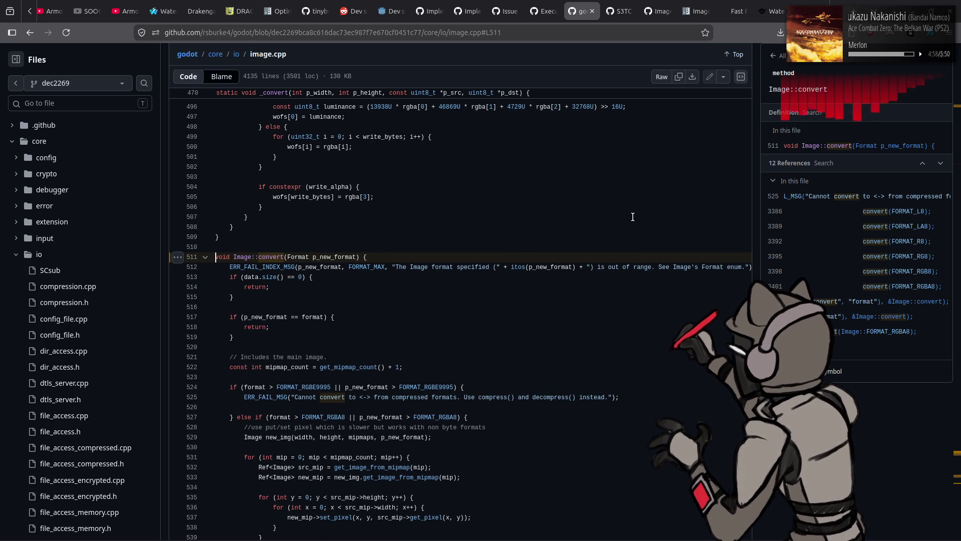
scroll(633, 217, "up", 5)
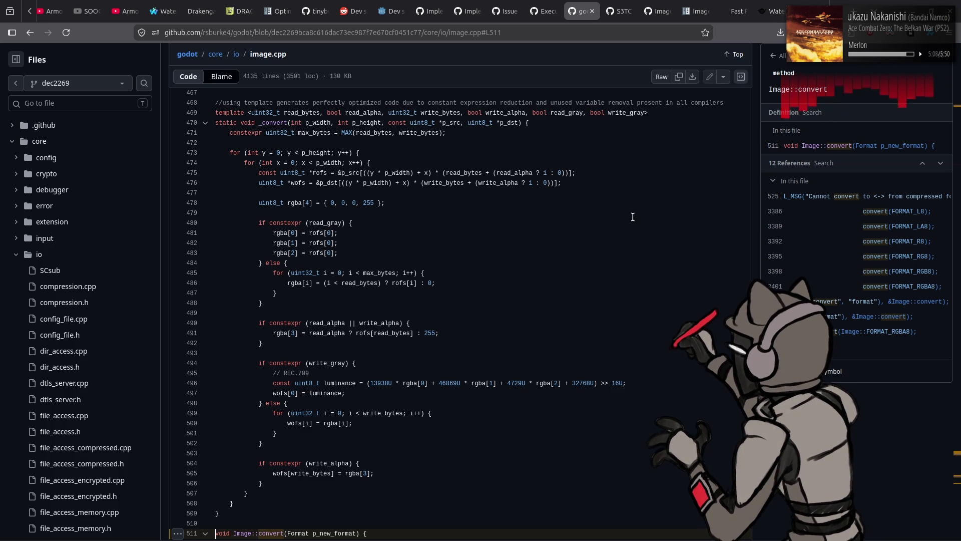
scroll(632, 217, "down", 7)
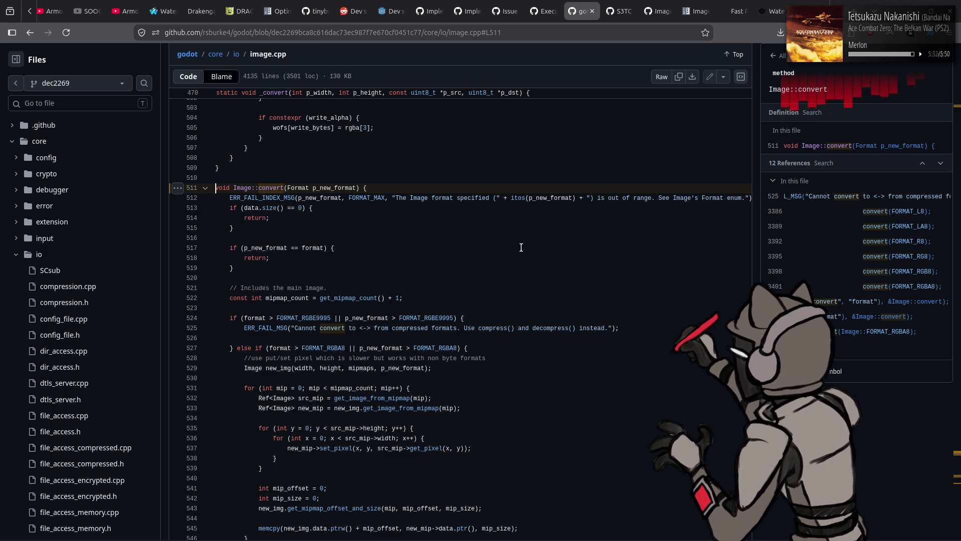
Highlight line 525's compressed-format ERR_FAIL_MSG in Image::convert, then go to the Reddit 'Dev snapshot: Godot 4.7 dev 1' post.
key("BackSpace")
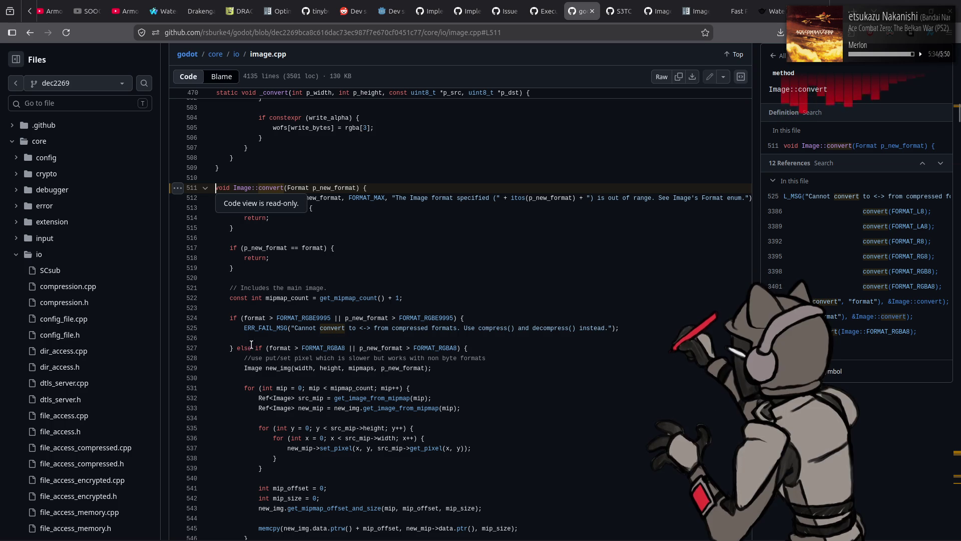
left_click_drag(244, 328, 619, 328)
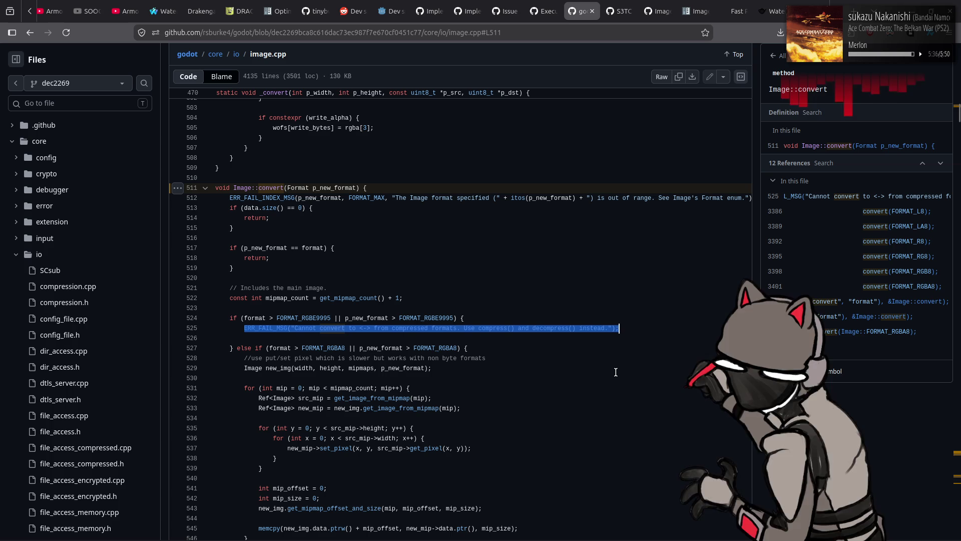
key("Right")
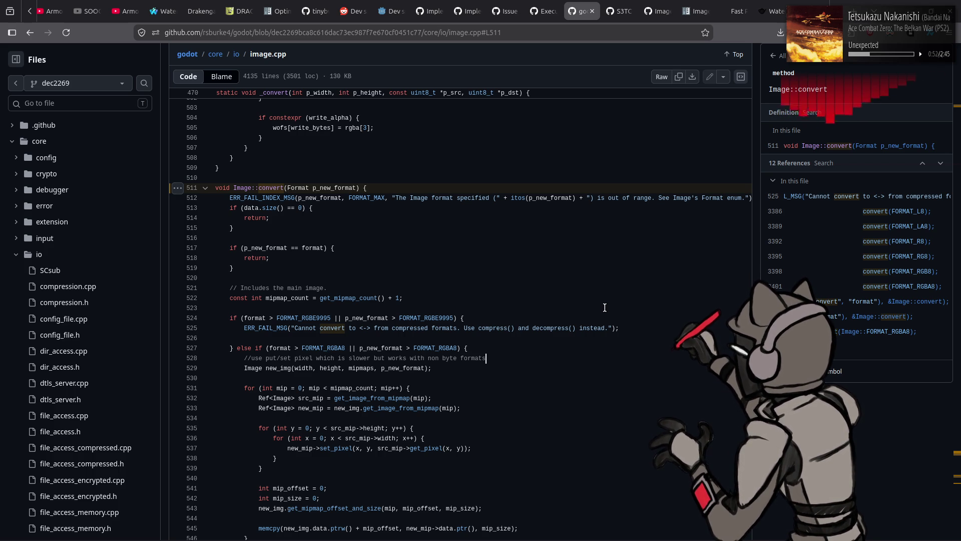
scroll(604, 307, "down", 3)
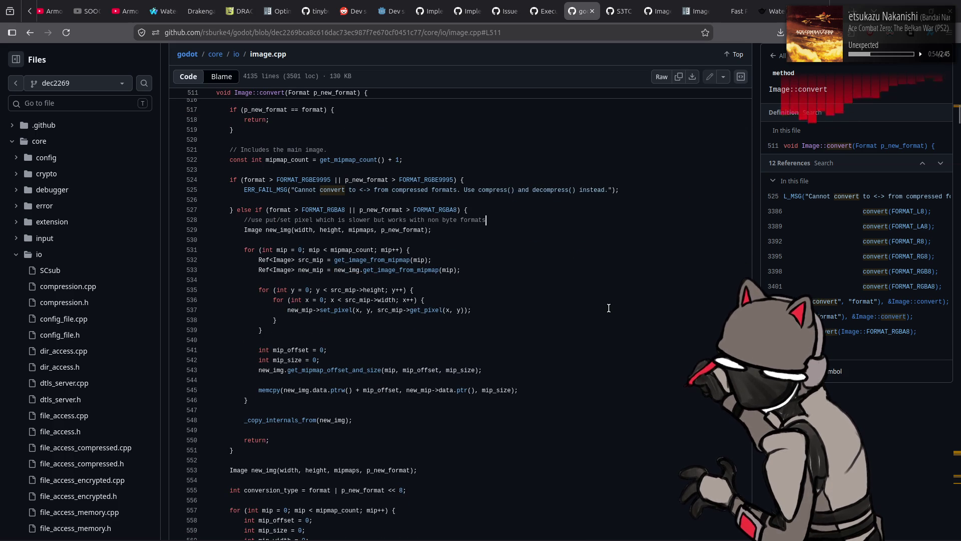
scroll(608, 308, "down", 3)
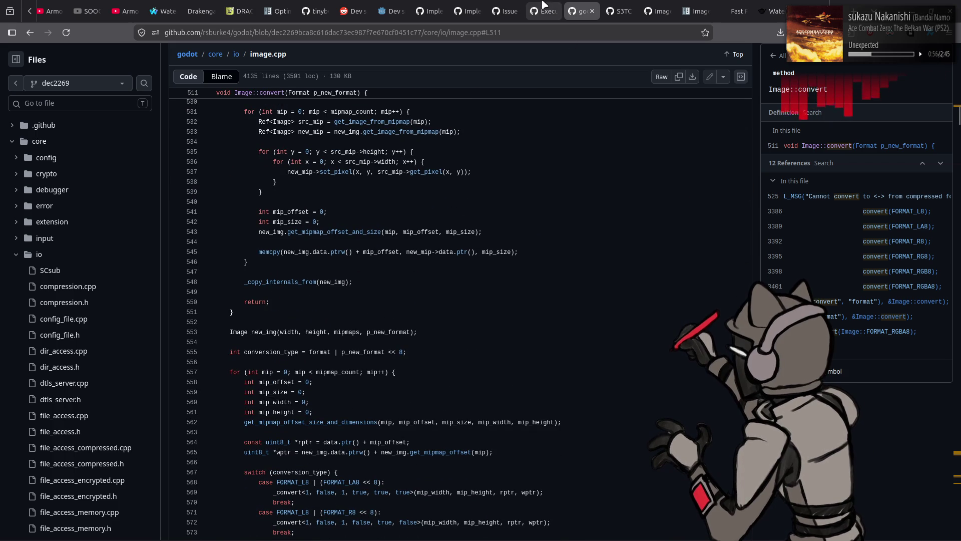
left_click(364, 4)
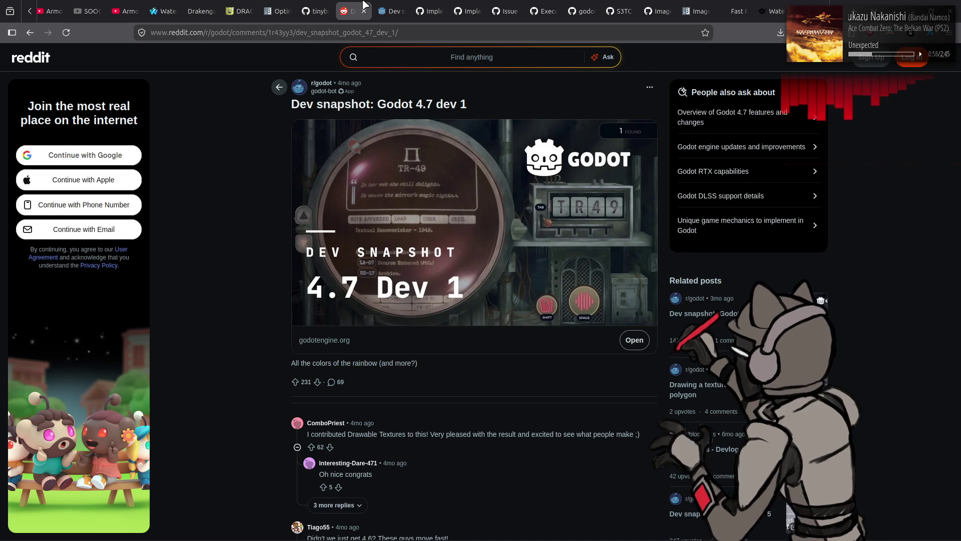
Close the Reddit post, Dev snapshot page, both implementation issue tabs and the GitHub issue search.
left_click(364, 6)
left_click(364, 6)
left_click(364, 6)
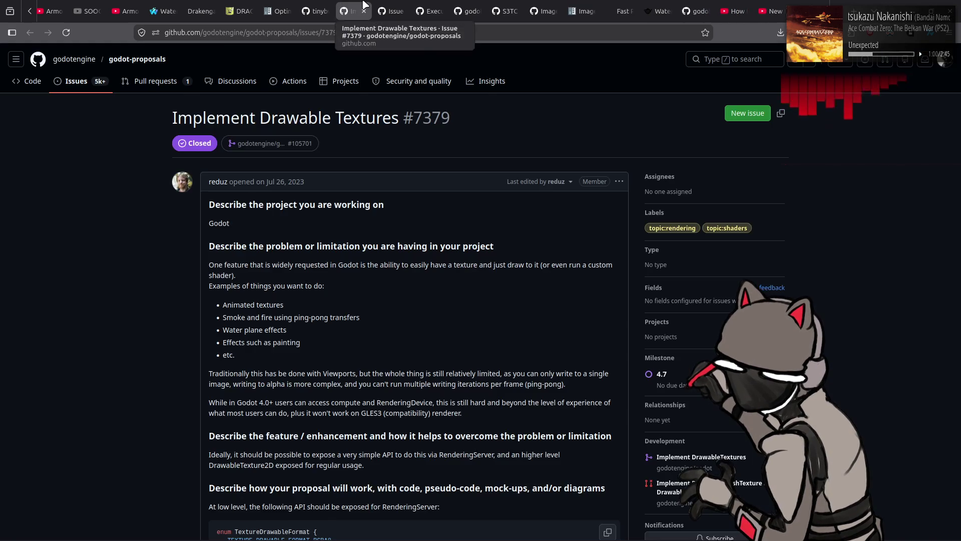
left_click(364, 6)
left_click(364, 5)
Close the remaining research, S3TC issue, pull request and Image documentation tabs, then return to Godot.
left_click(363, 5)
left_click(364, 5)
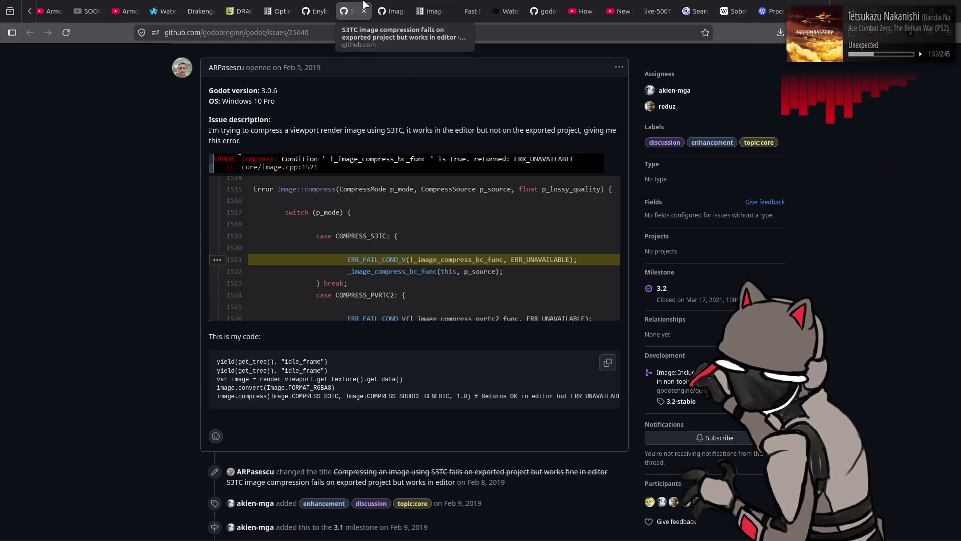
left_click(364, 5)
left_click(364, 6)
left_click(363, 6)
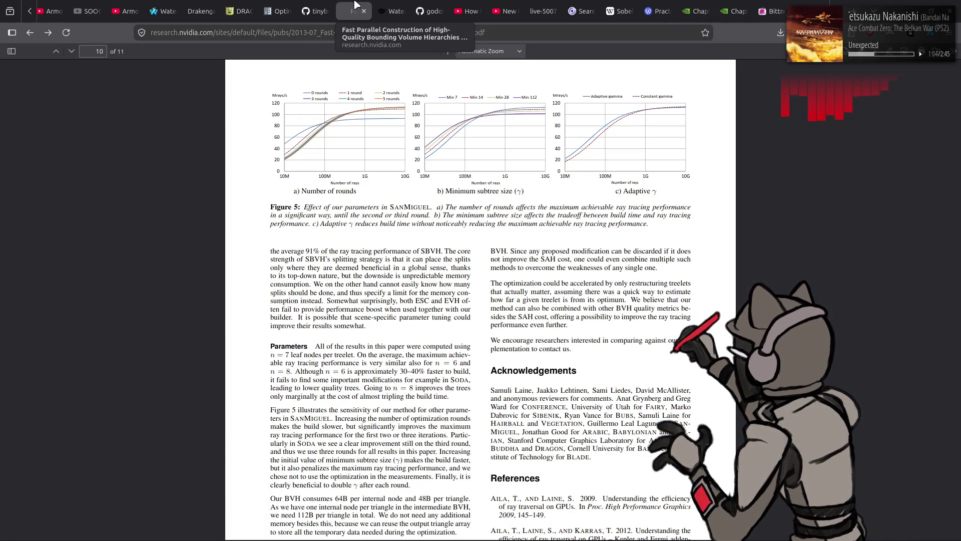
left_click(332, 5)
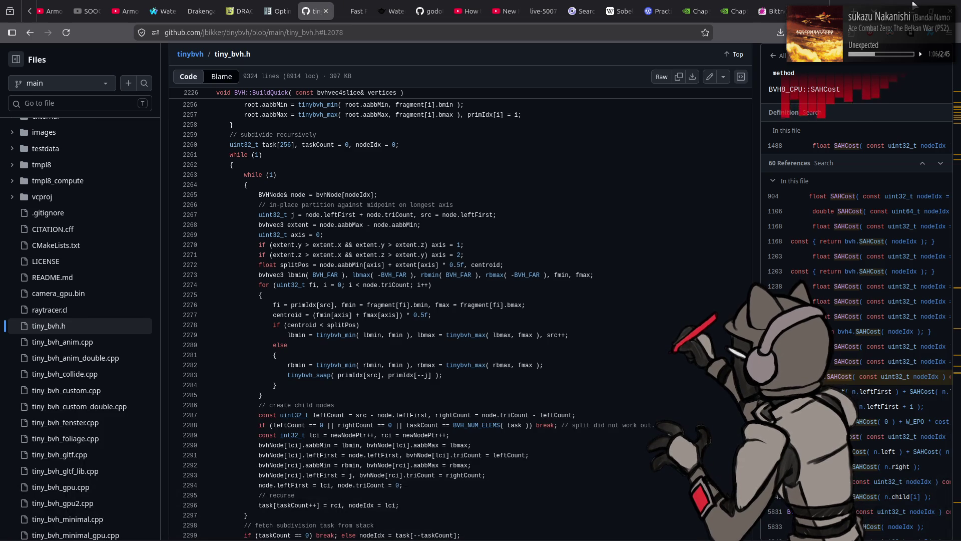
left_click(910, 6)
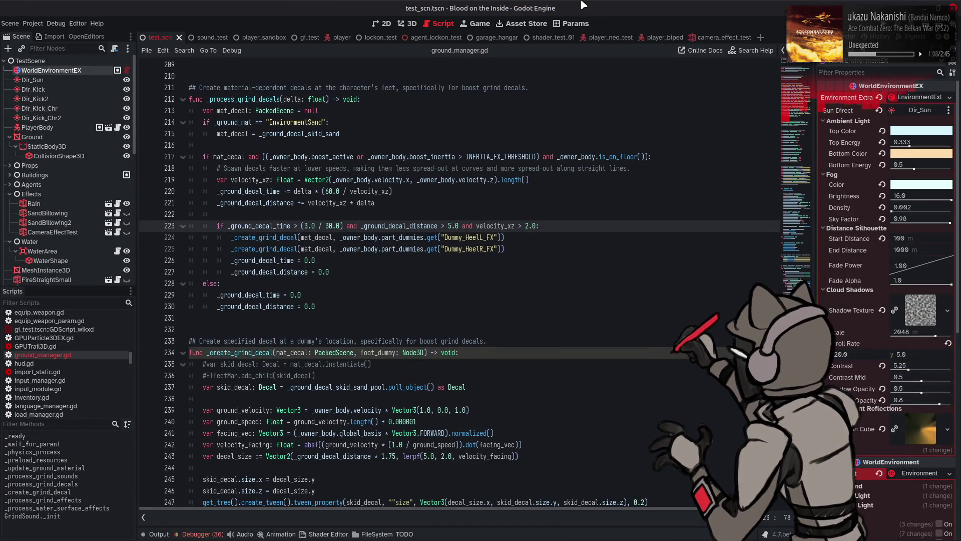
Show ground_manager.gd at the _process_grind_decals and _create_grind_decal functions in the script editor.
mouse_move(558, 539)
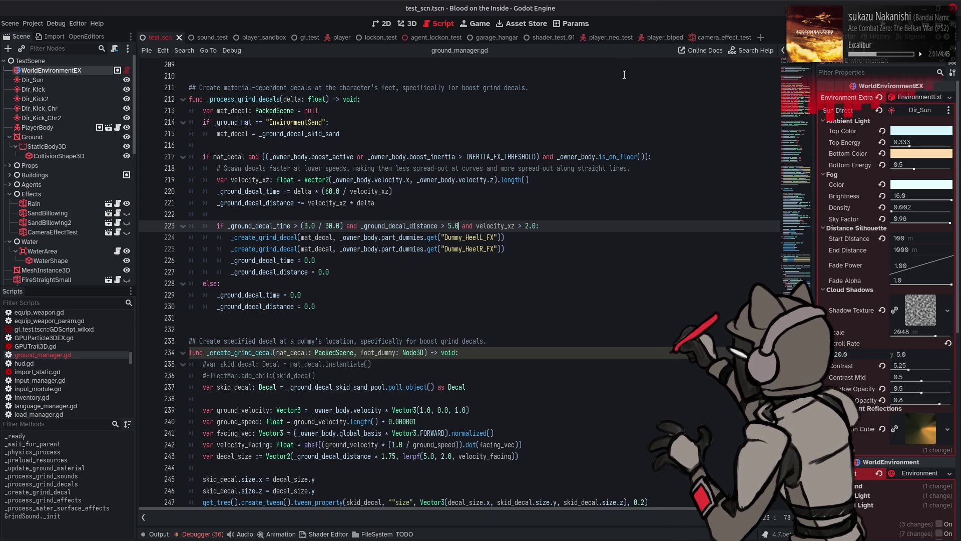
mouse_move(726, 538)
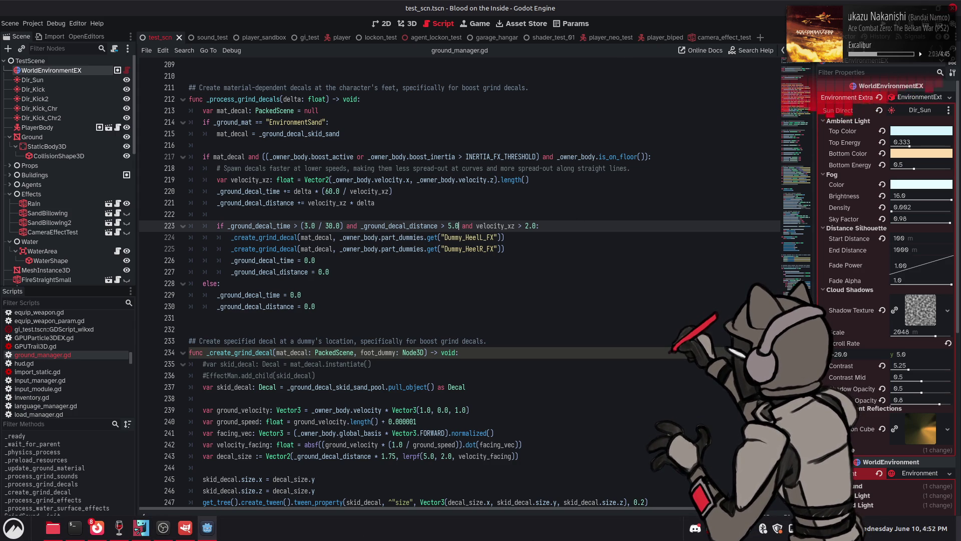
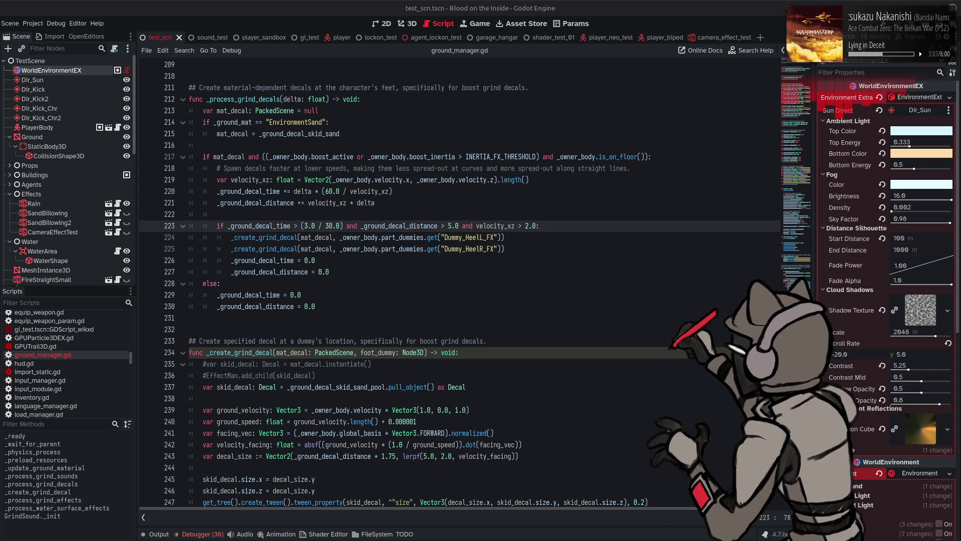
Switch from the Godot editor to the browser showing the X community post.
key("alt+Tab")
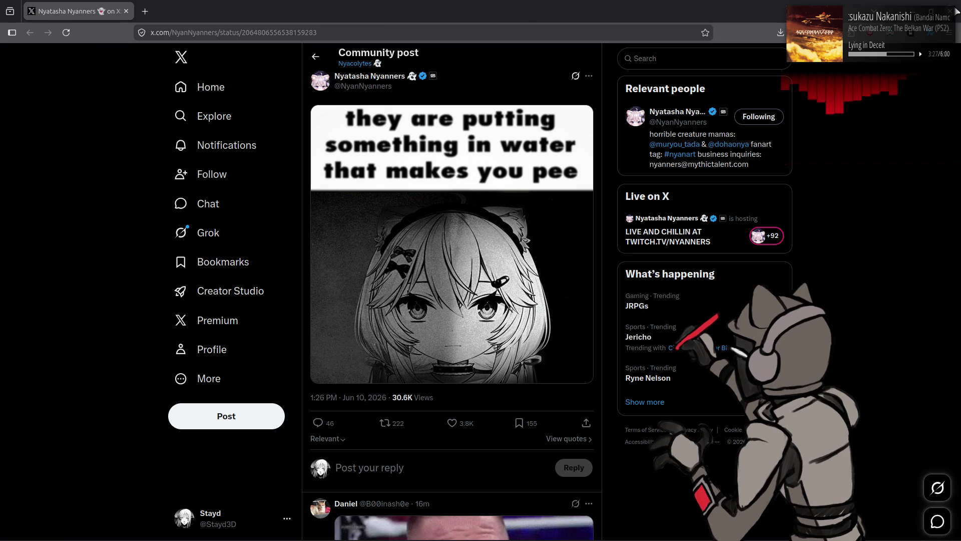
Switch from the browser back to the Godot script editor with ground_manager.gd.
key("alt+Tab")
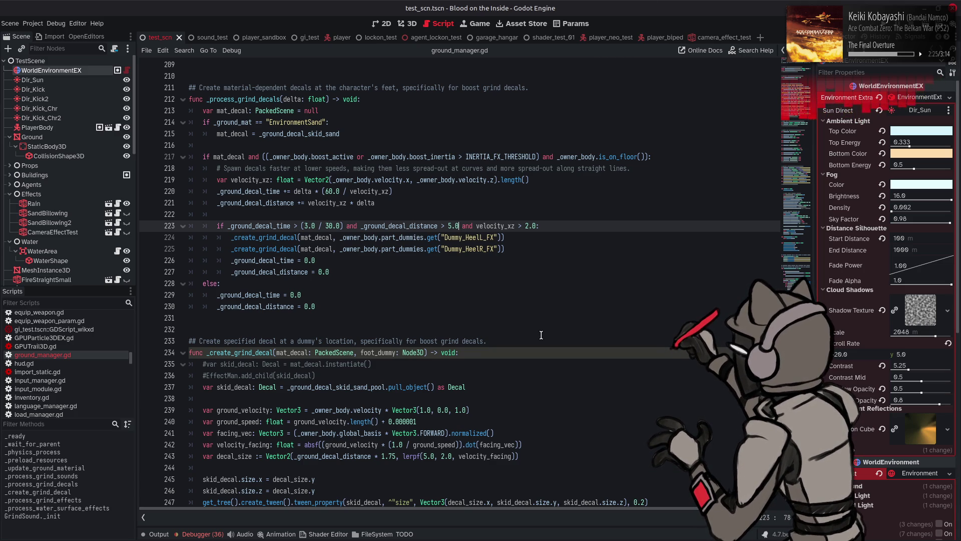
Review the _create_grind_decal function in ground_manager.gd around line 234.
scroll(541, 332, "down", 7)
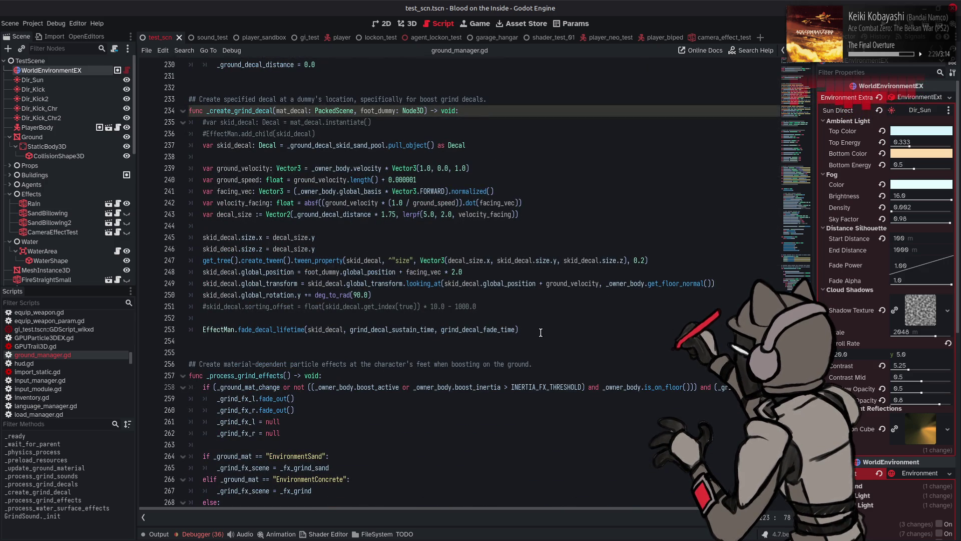
scroll(540, 332, "up", 3)
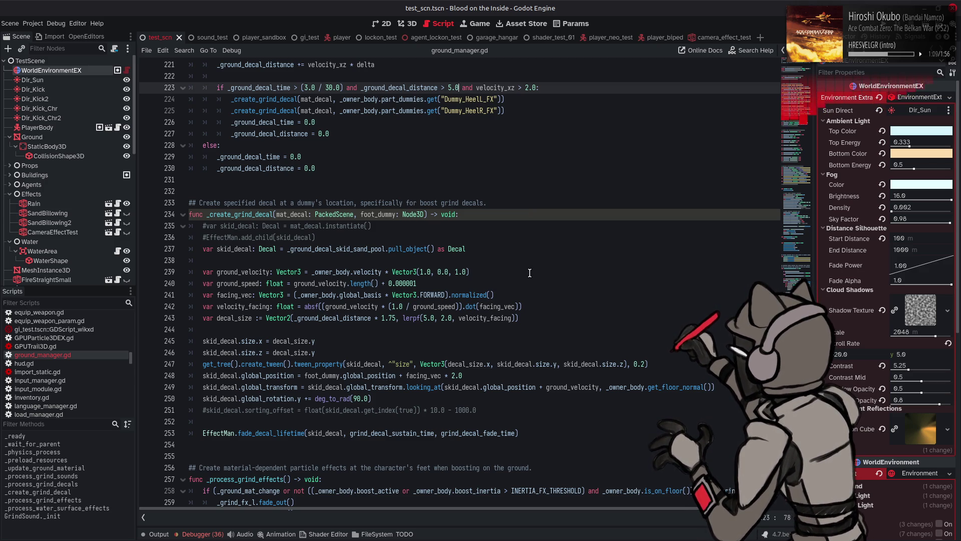
left_click(640, 183)
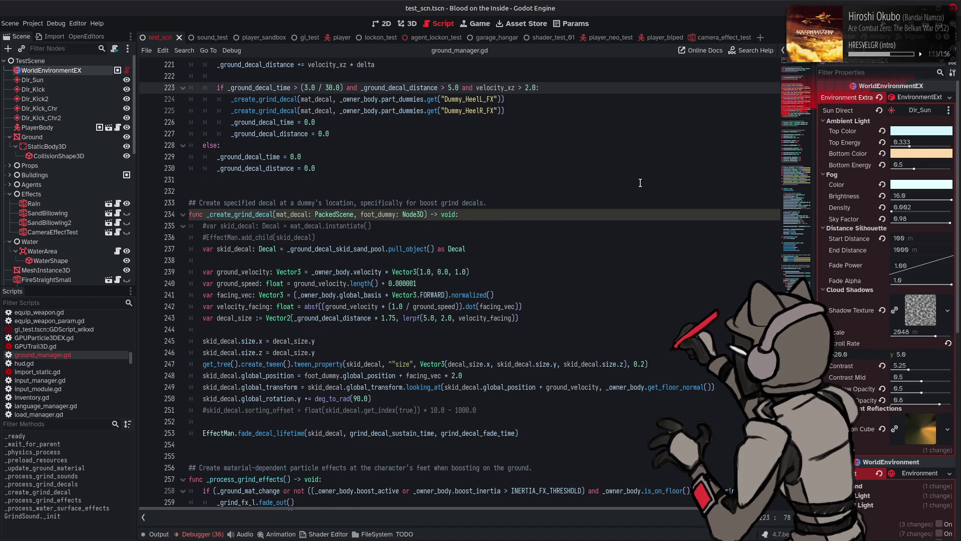
Review the spawn conditions in _process_grind_decals, then run the project.
scroll(640, 182, "up", 3)
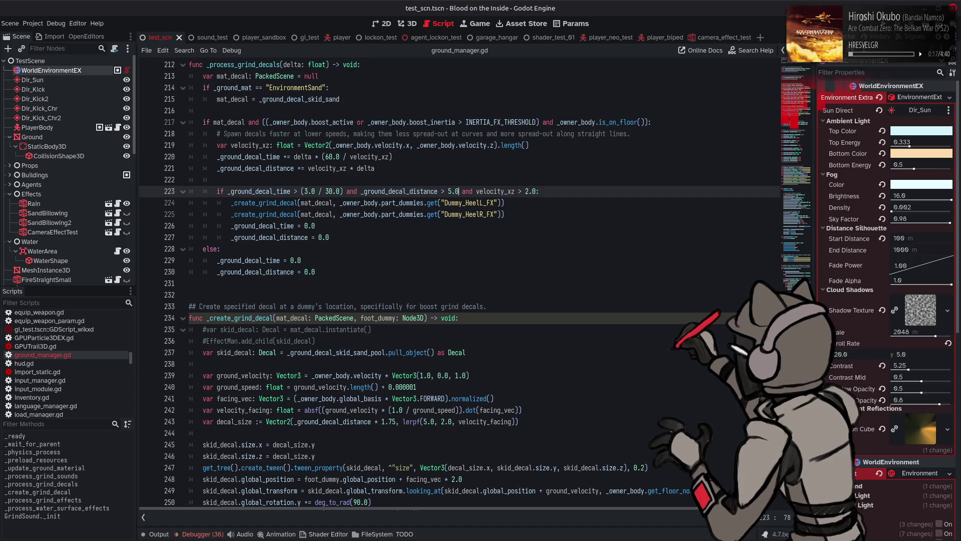
key("F5")
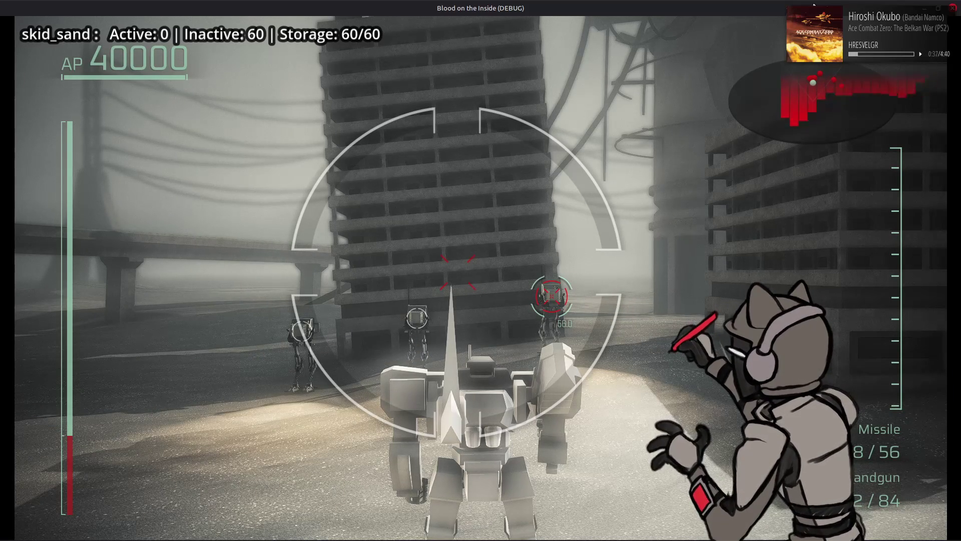
Turn and boost the mech across the sand to spawn skid_sand decals.
key("a")
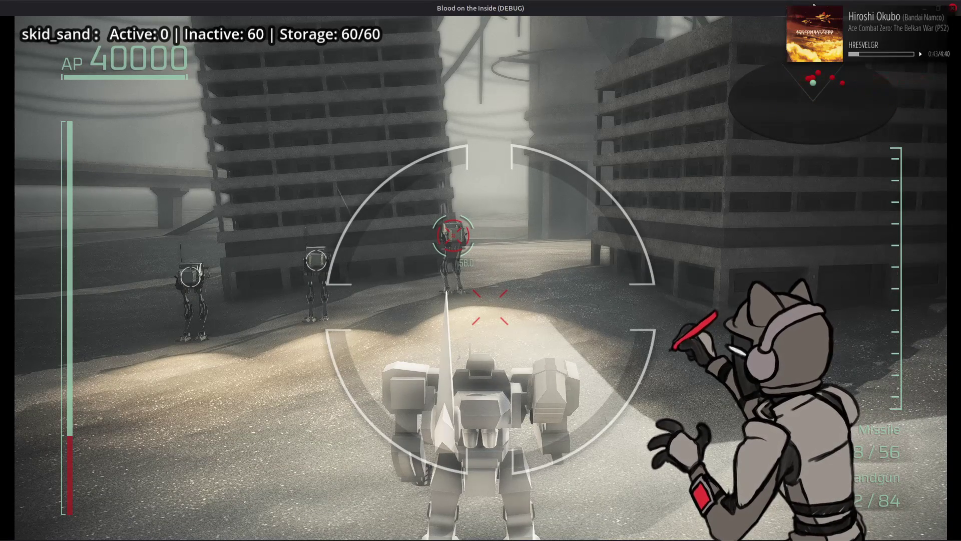
key("d")
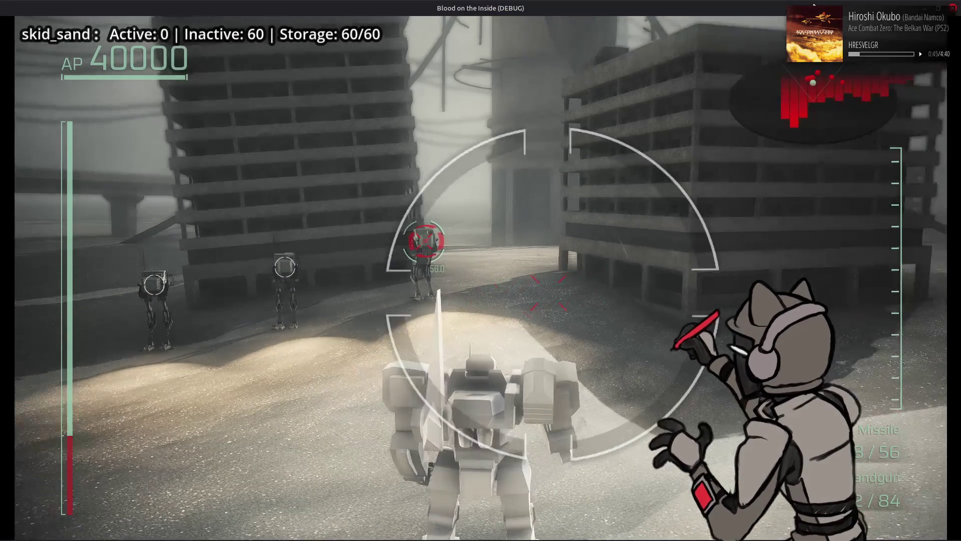
key("a")
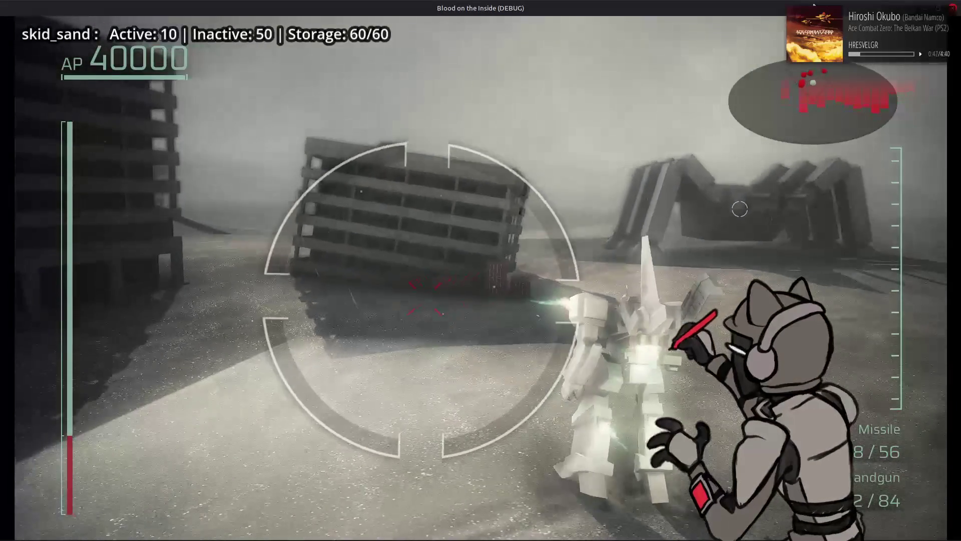
key("s")
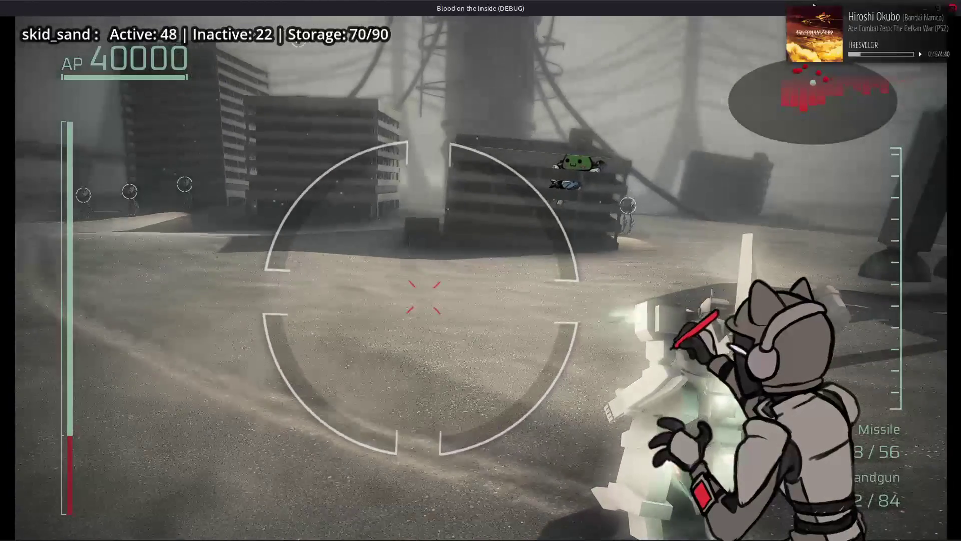
key("a")
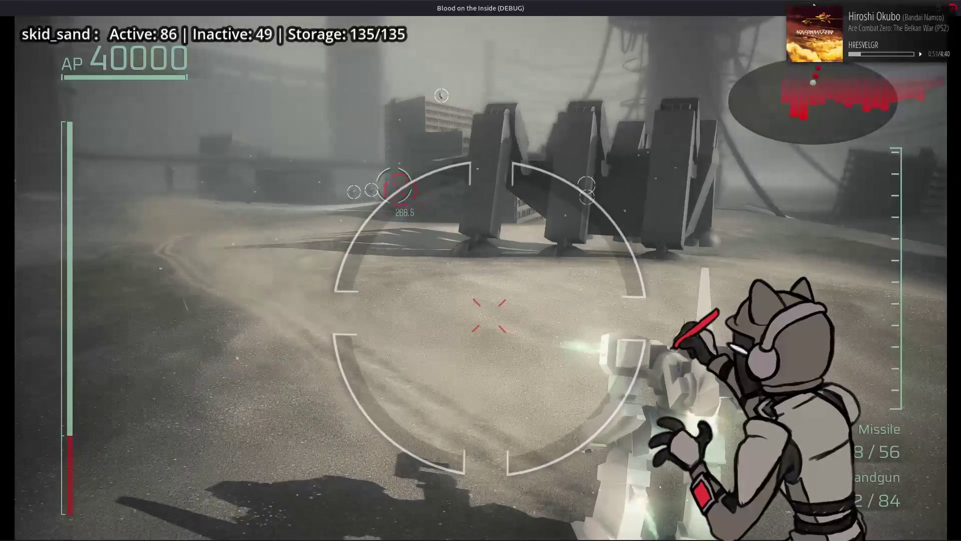
key("d")
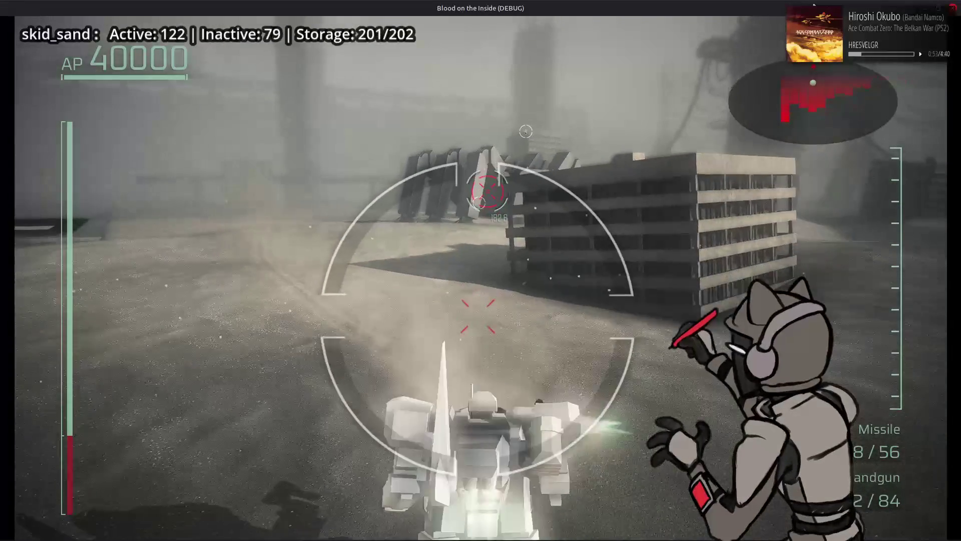
key("d")
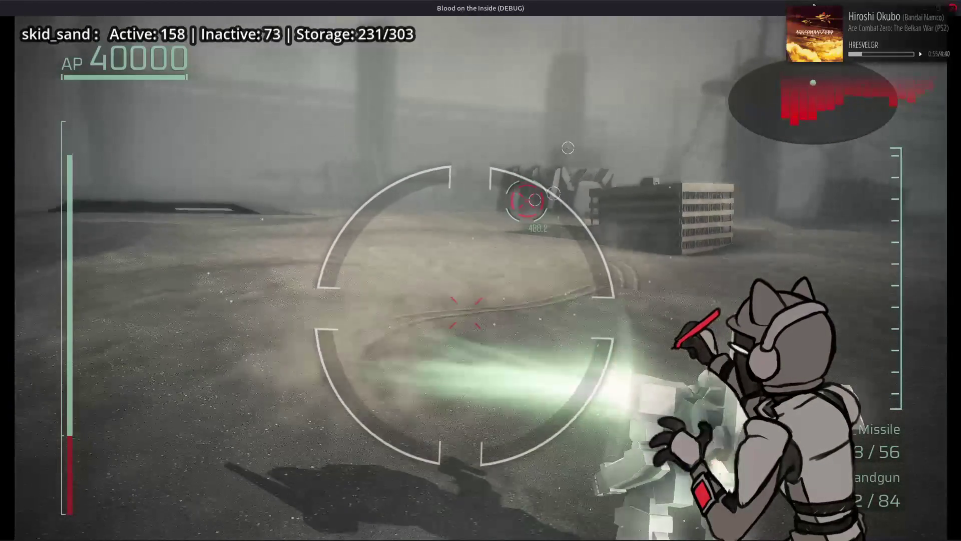
key("a")
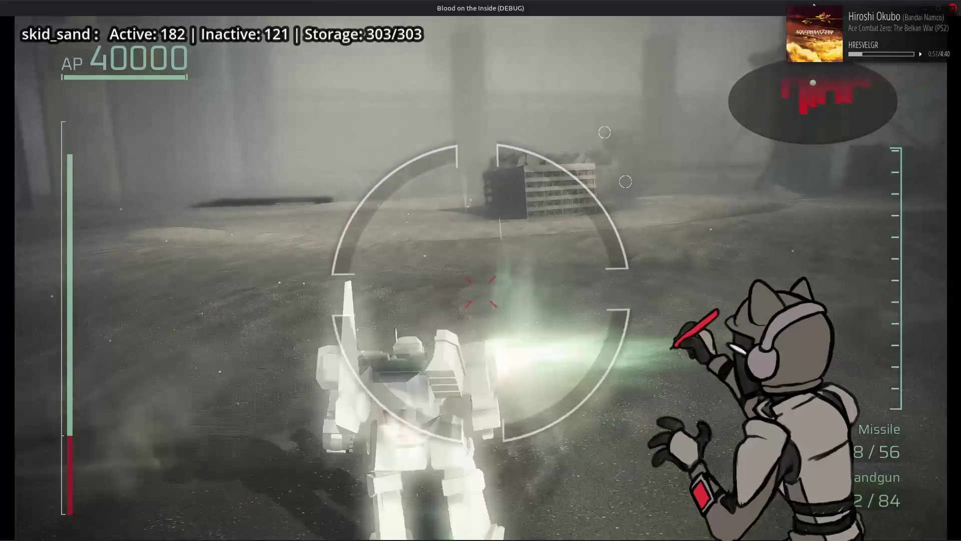
key("d")
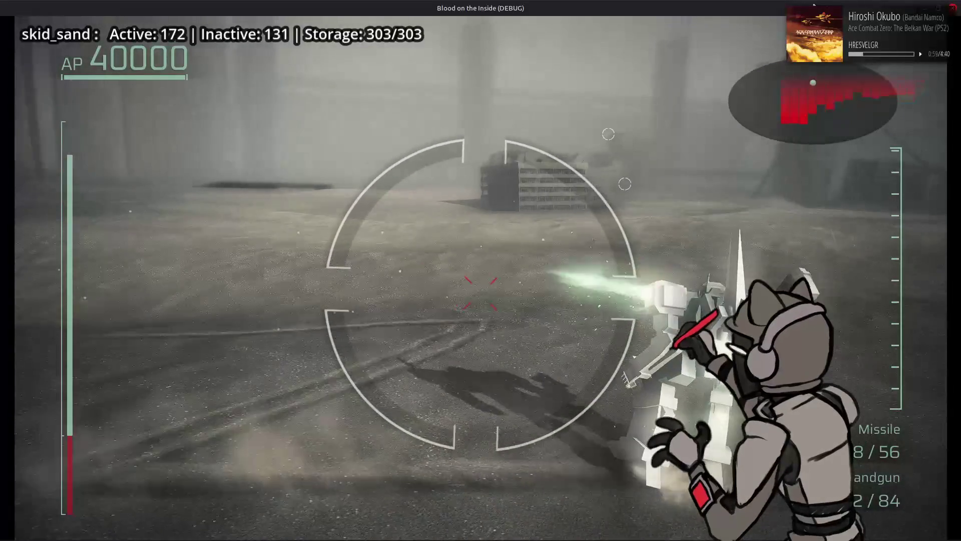
key("a")
Keep skidding left and right over the sand, then stop the game with F8.
key("d")
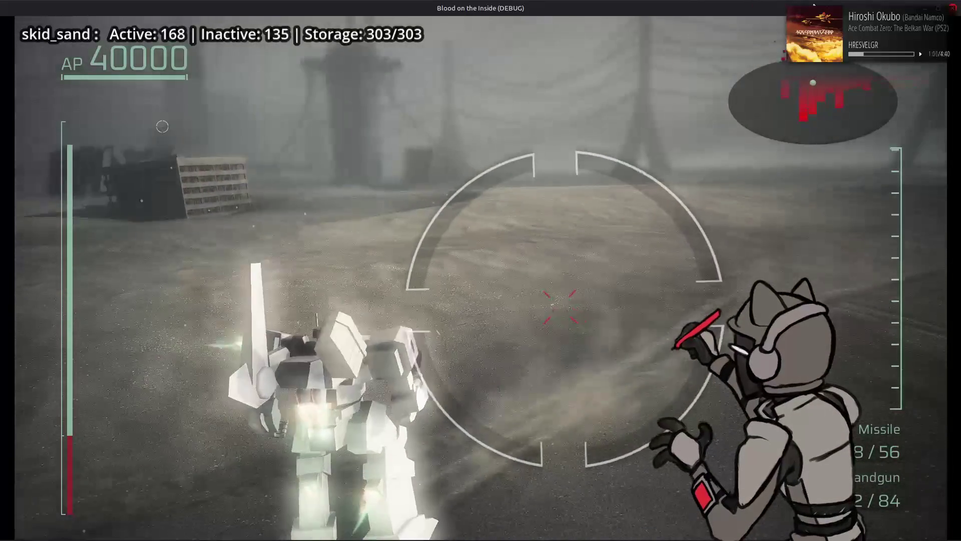
key("a")
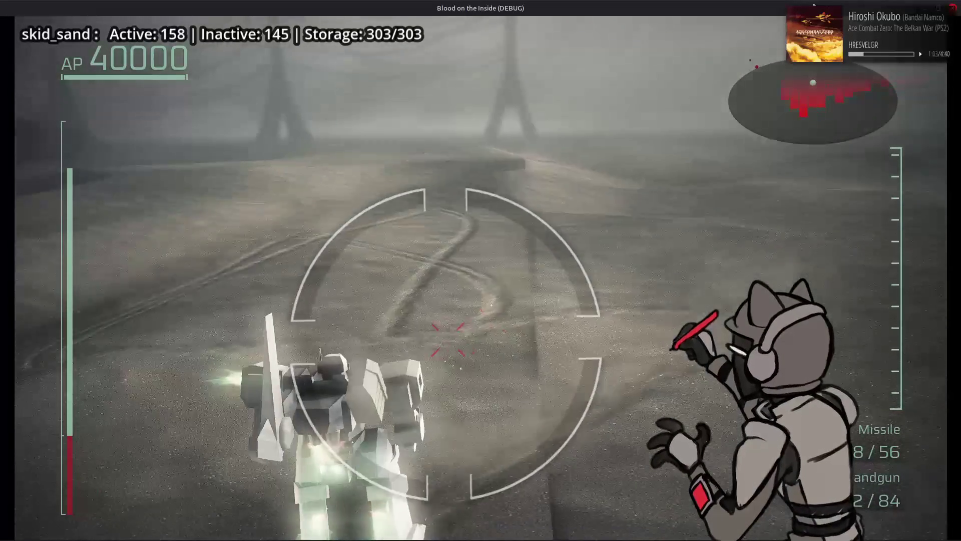
key("a")
key("d")
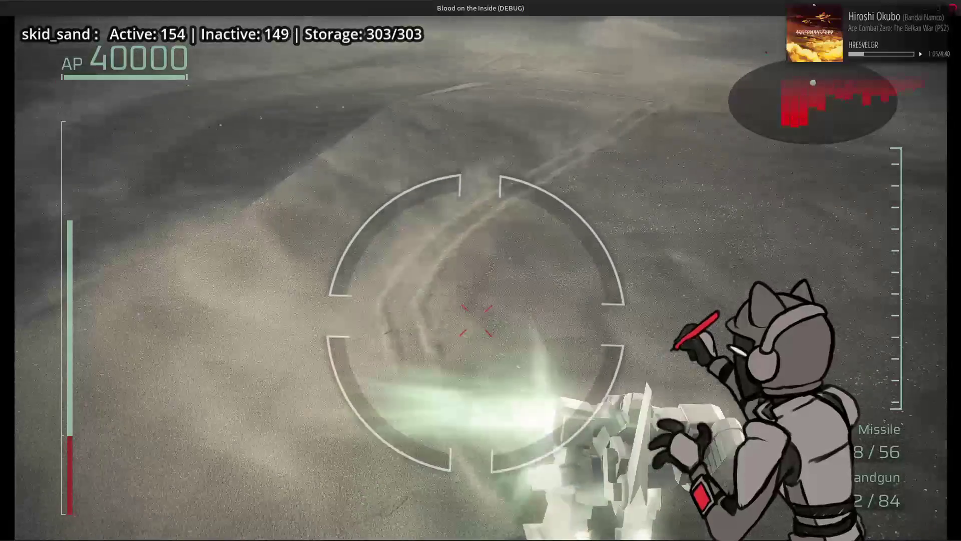
key("a")
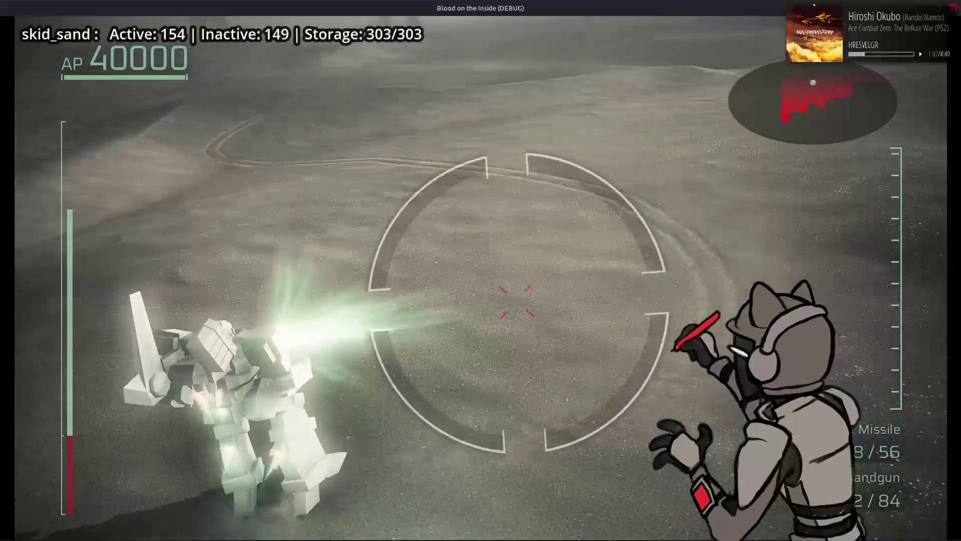
key("d")
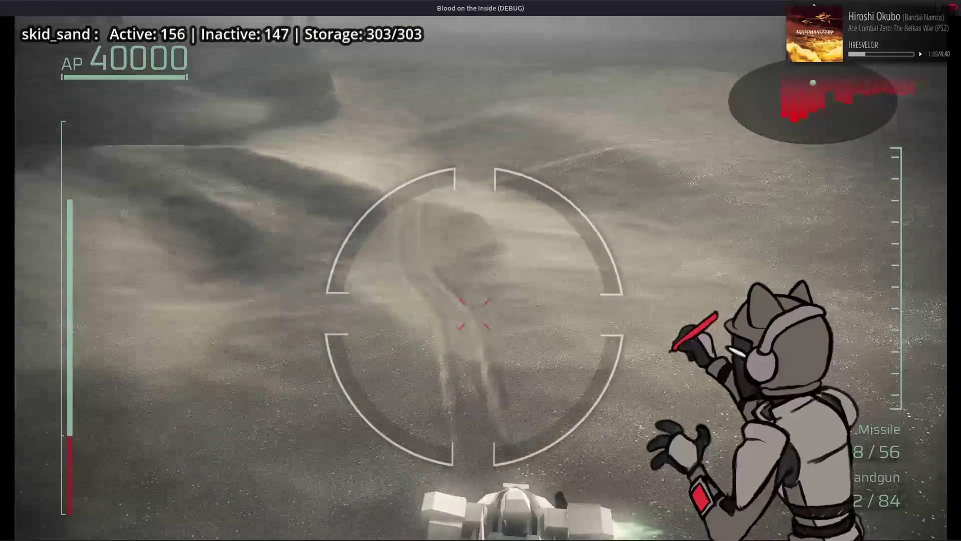
key("d")
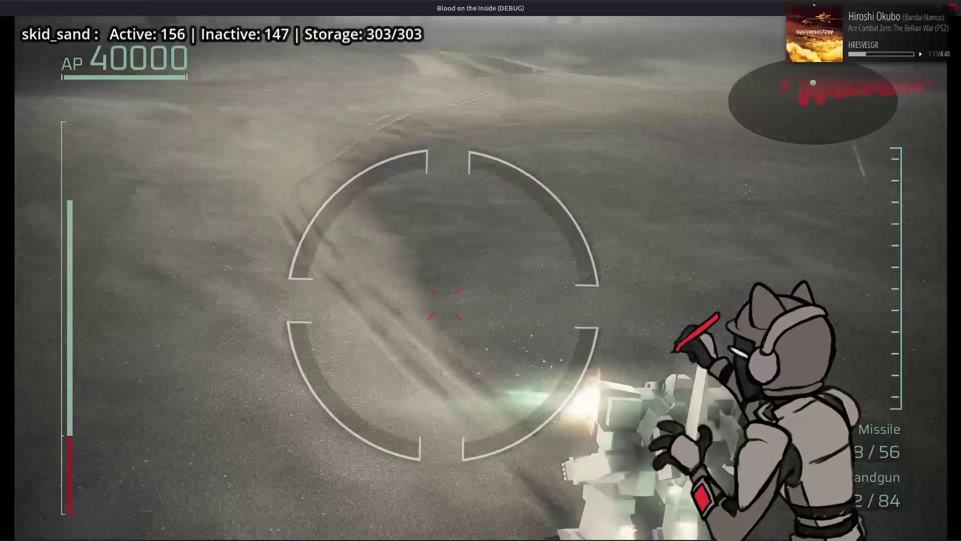
key("a")
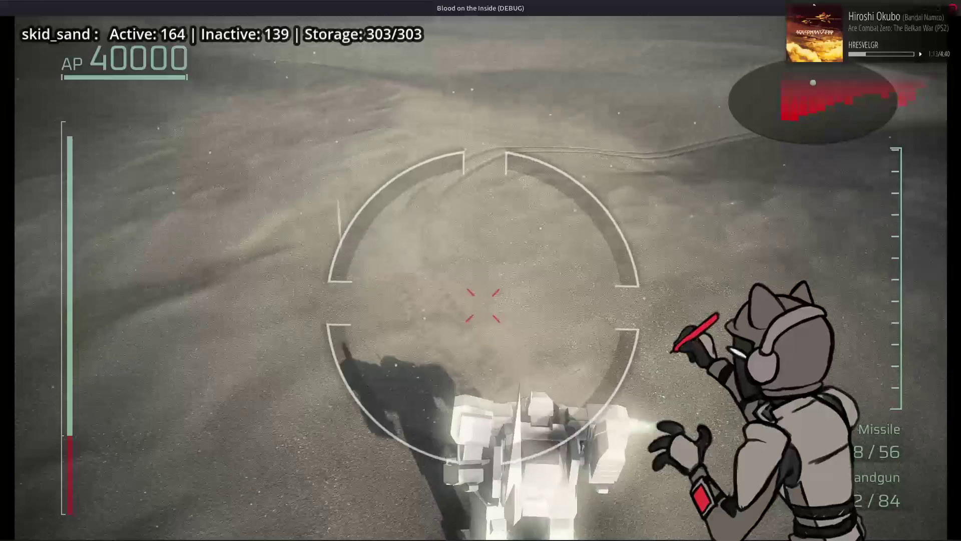
key("w")
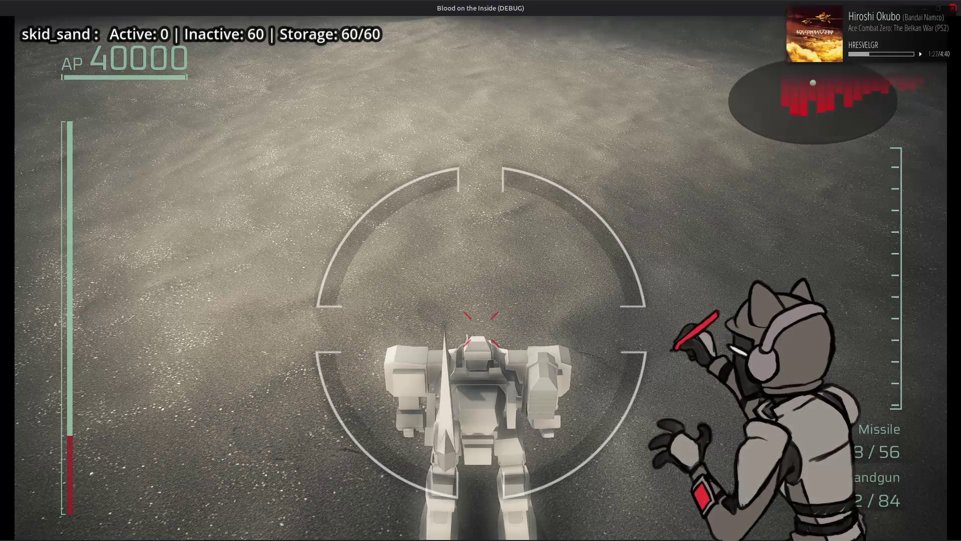
key("F8")
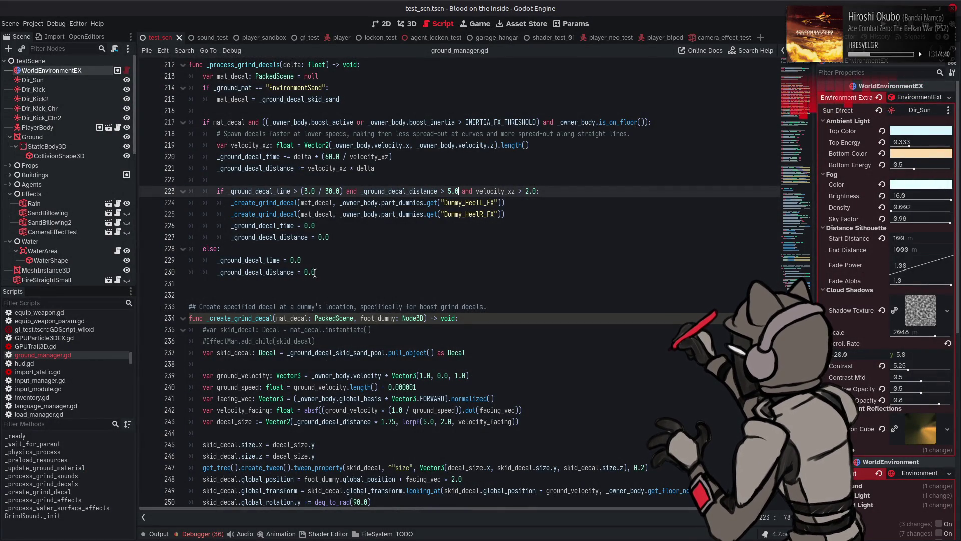
scroll(73, 369, "up", 5)
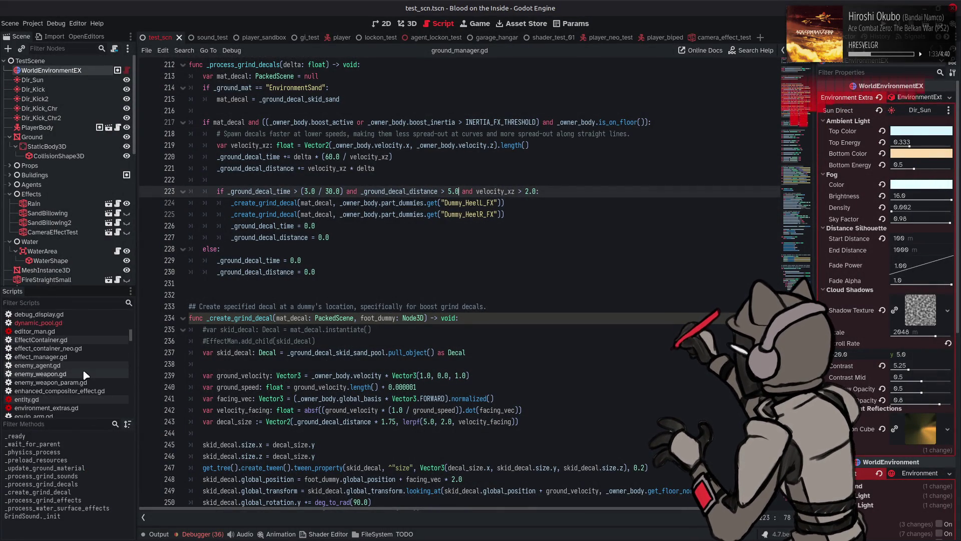
Open dynamic_pool.gd and scroll down to the static _update_pools function.
left_click(64, 323)
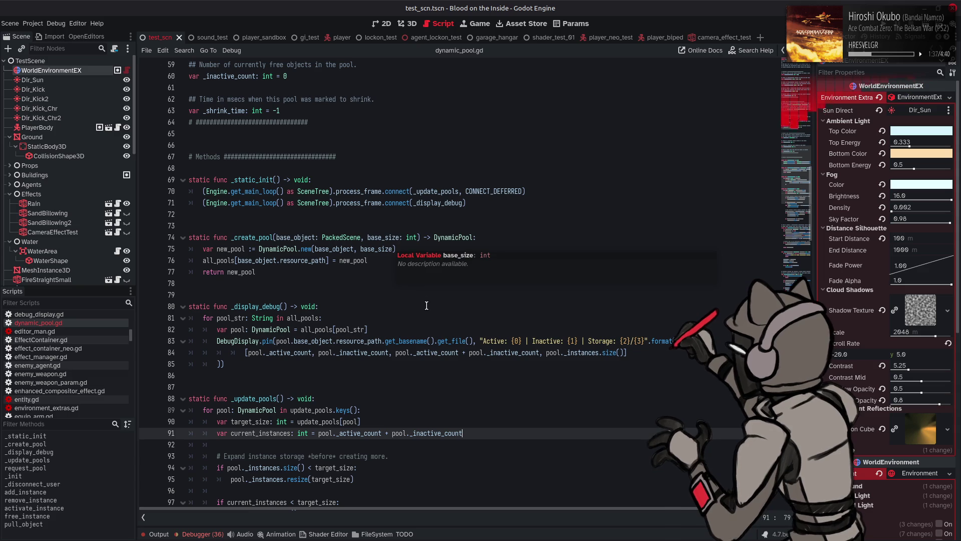
scroll(426, 301, "down", 5)
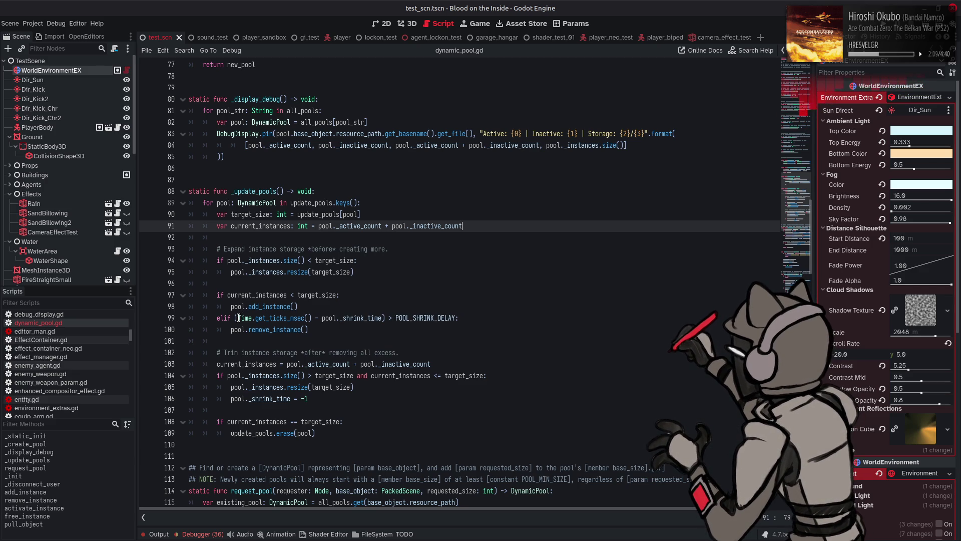
Replace the -1 on line 106 with Time.get_ticks_msec() taken from line 99.
left_click_drag(238, 318, 311, 318)
key("ctrl+c")
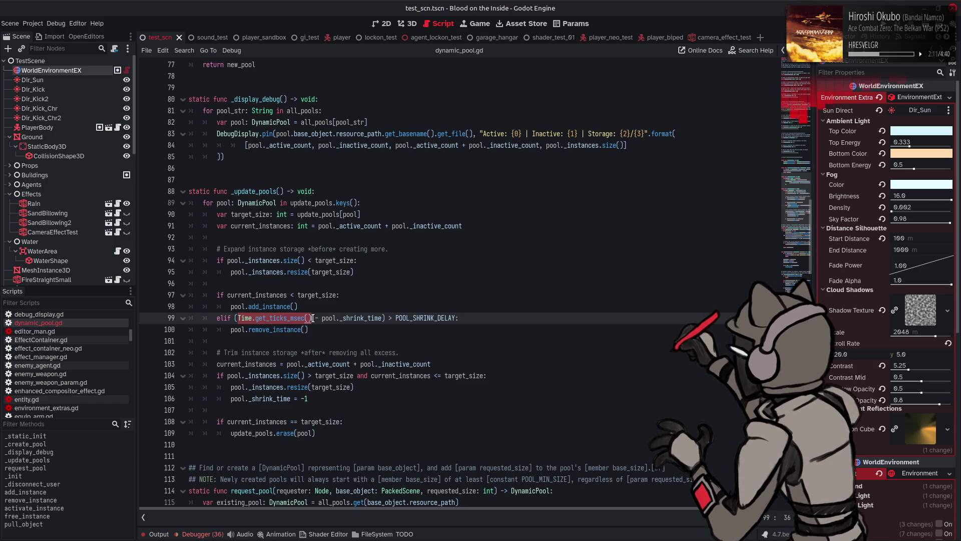
left_click_drag(301, 399, 335, 398)
key("ctrl+v")
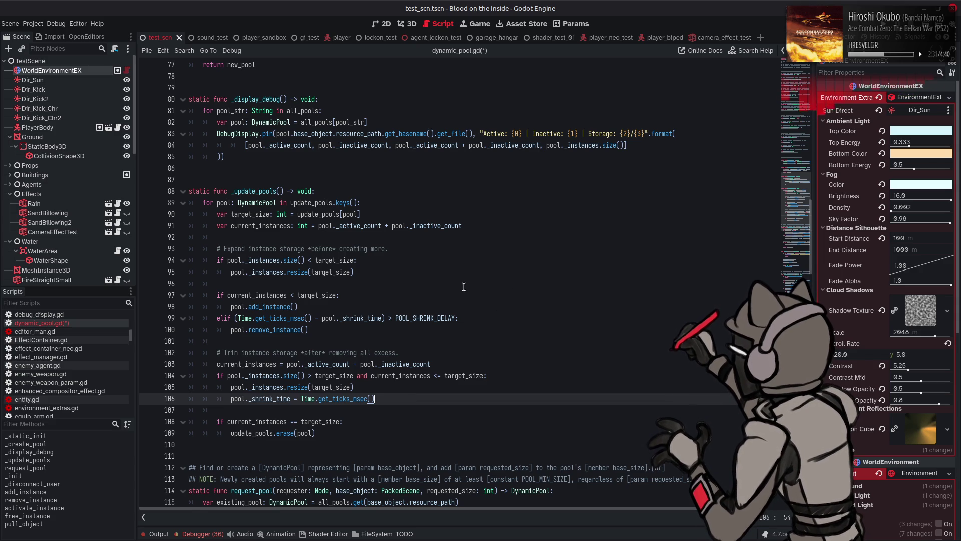
Check the Output and Debugger error lists, then save dynamic_pool.gd and run the project.
left_click(166, 534)
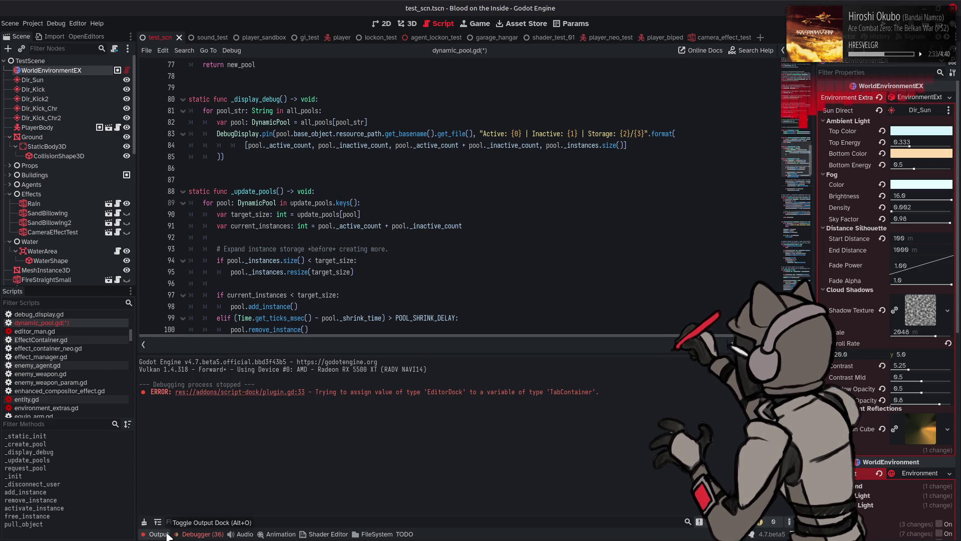
left_click(159, 534)
left_click(200, 534)
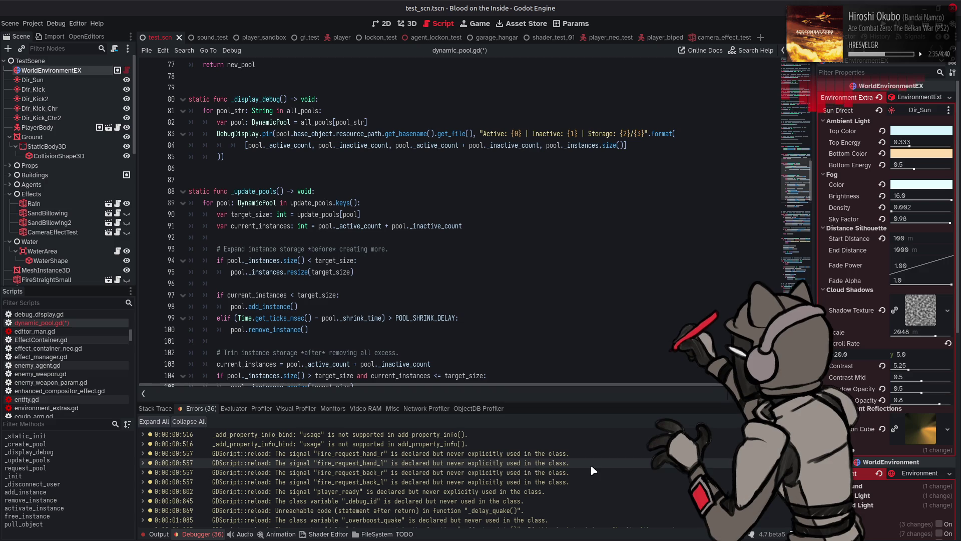
mouse_move(623, 471)
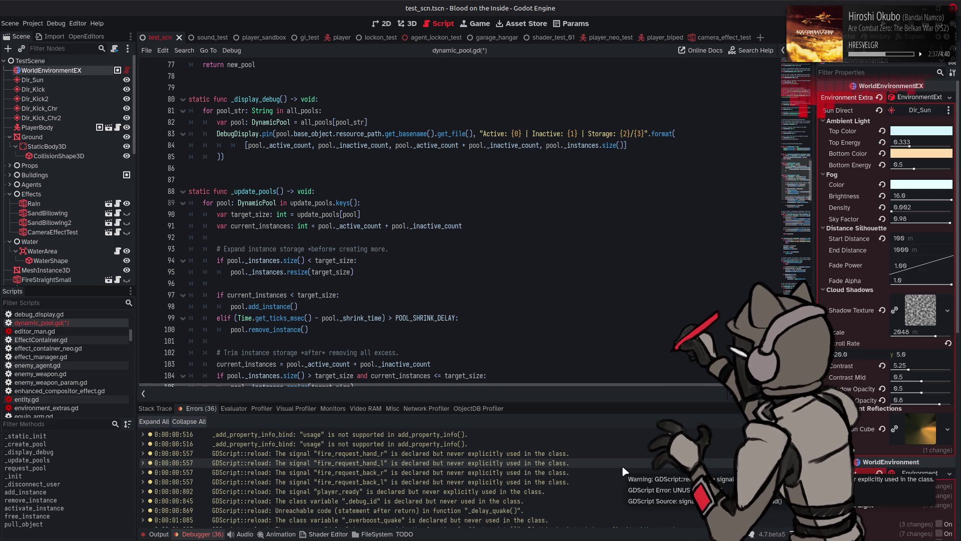
scroll(623, 471, "down", 10)
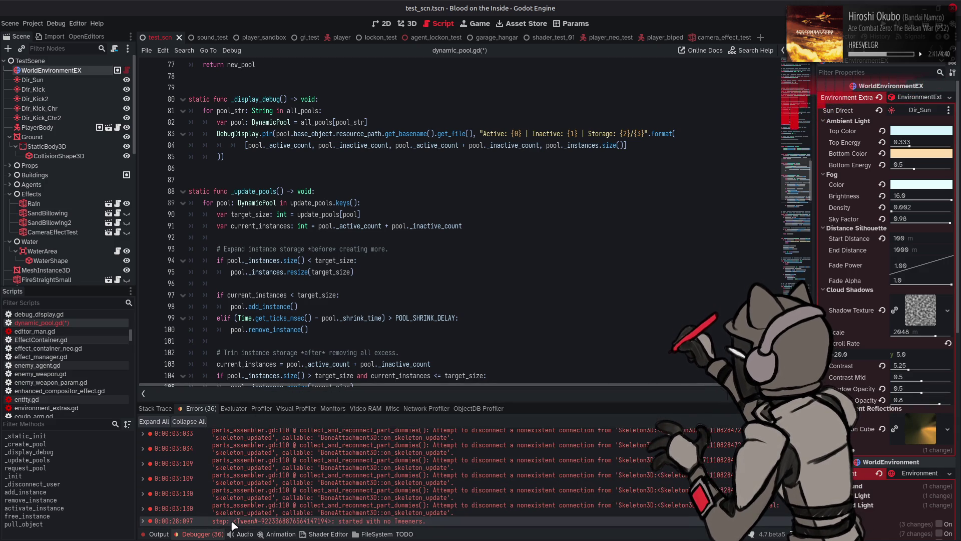
left_click(209, 535)
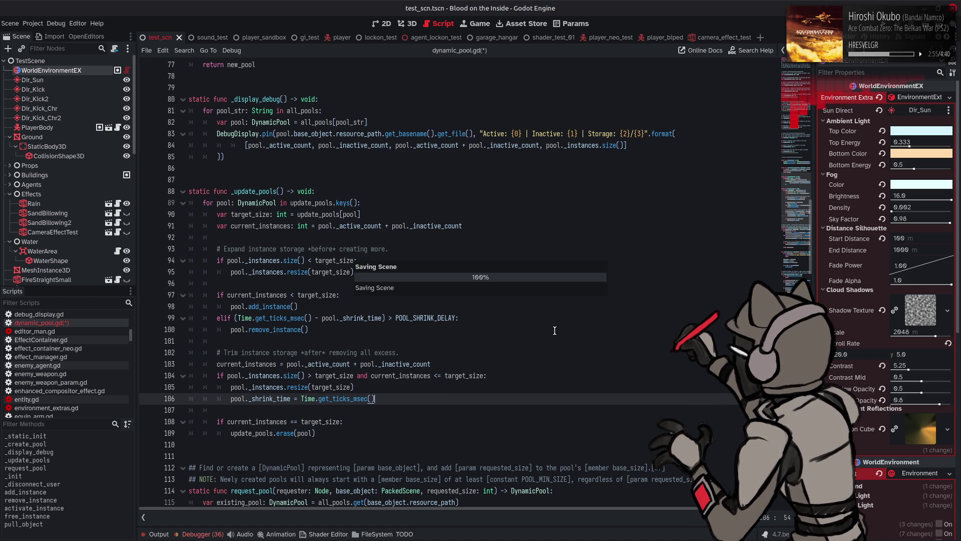
key("ctrl+s")
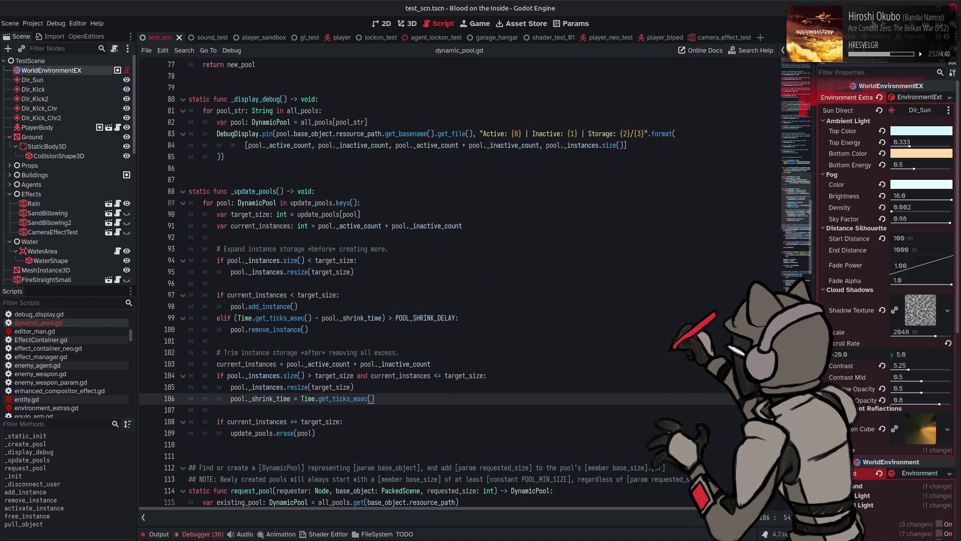
left_click(883, 24)
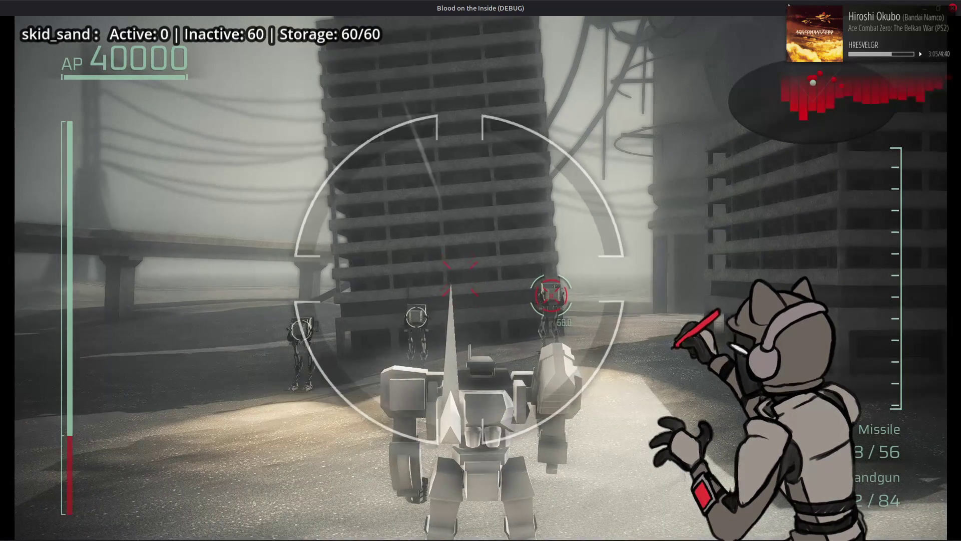
Boost over sand and watch skid_sand storage grow to 303, then trim back to 60/60.
key("d")
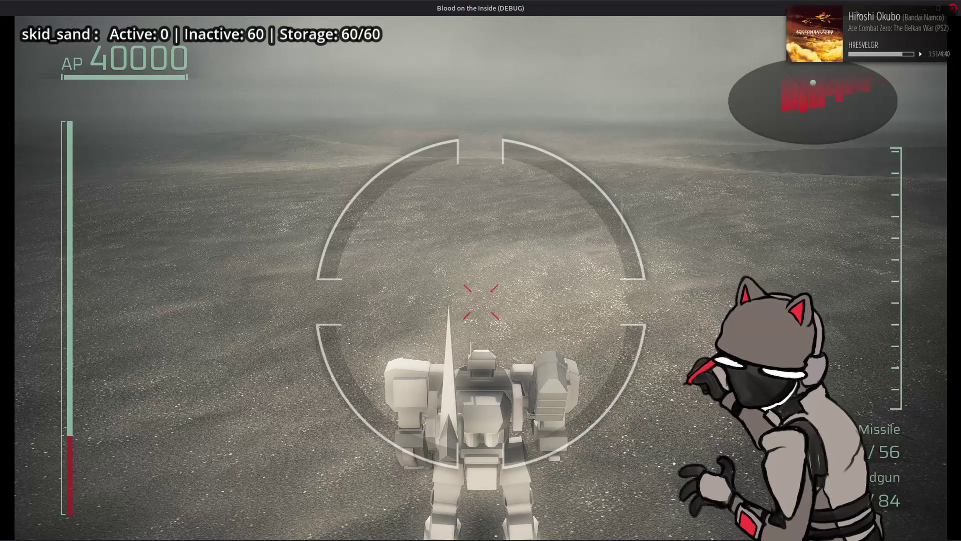
Close the debug game window to return to dynamic_pool.gd at _update_pools.
left_click(955, 8)
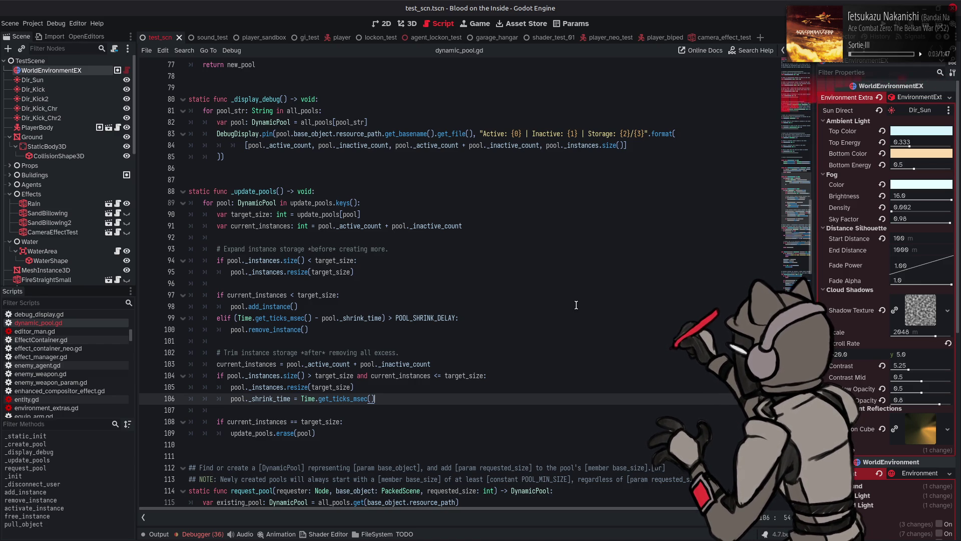
Add a print line after line 94 reading 'Expanding storage array from {0} to {1}' with .format().
left_click(409, 264)
key("Return")
type("print()")
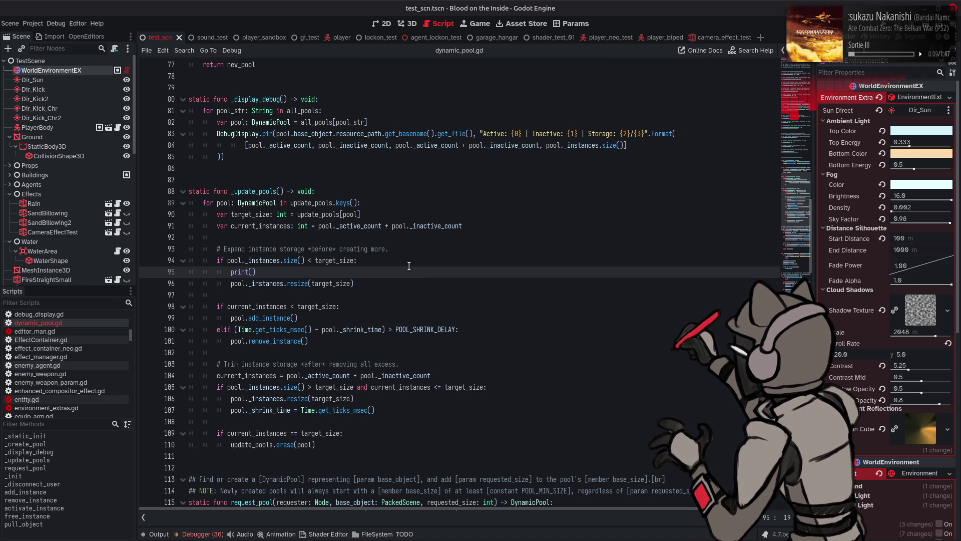
type("\"\"")
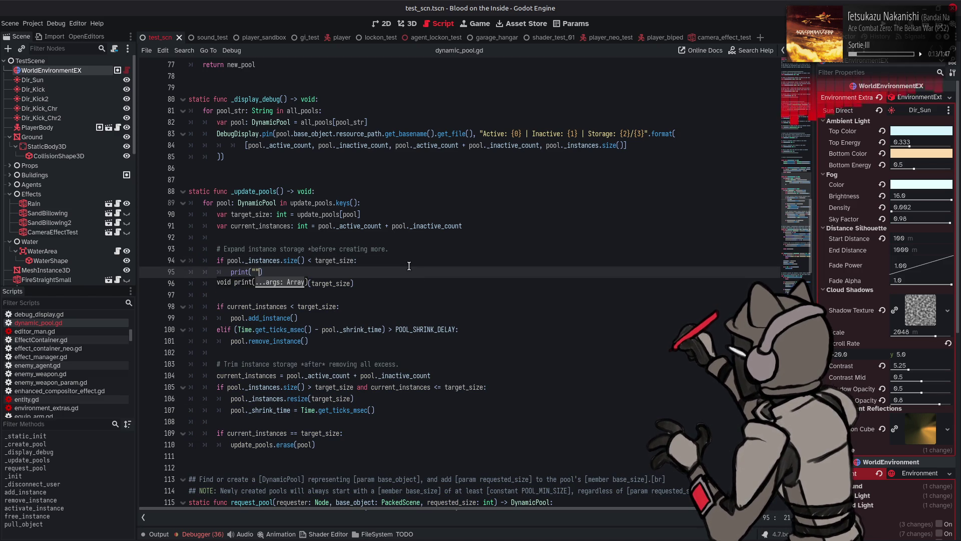
key("Left")
type("Expanding")
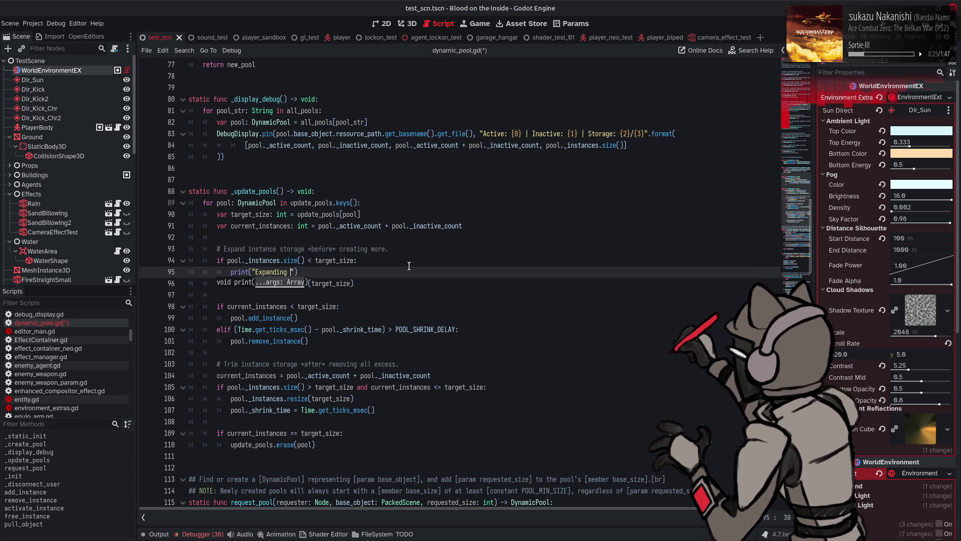
type("store")
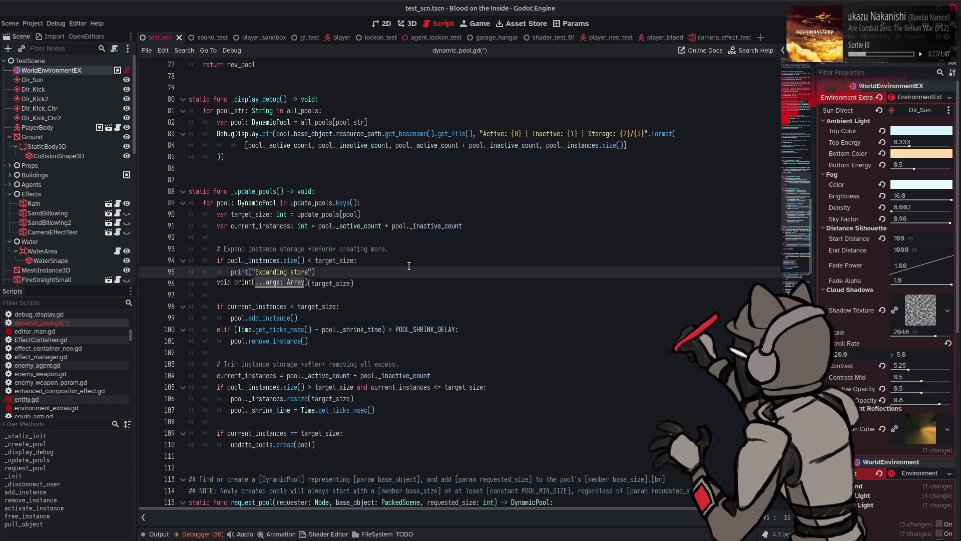
type("age arra")
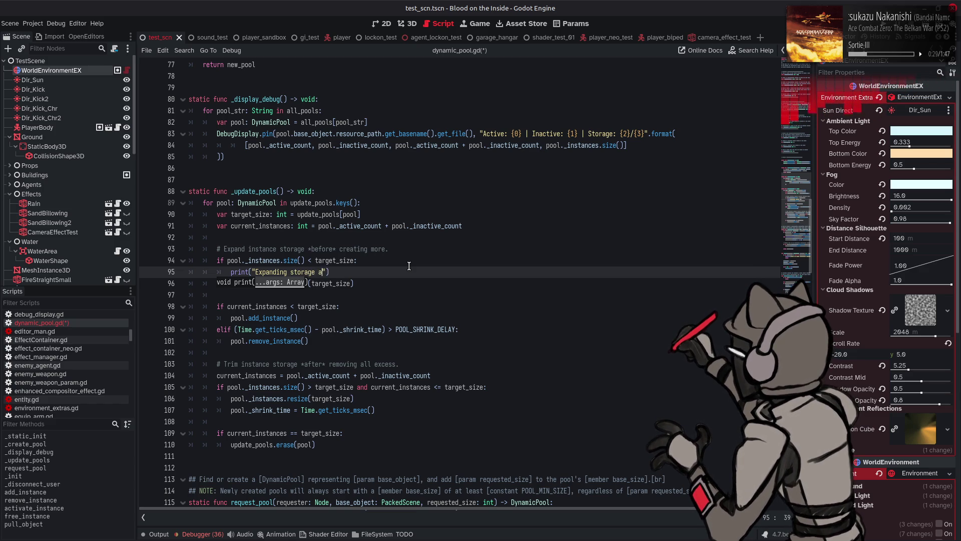
type("y")
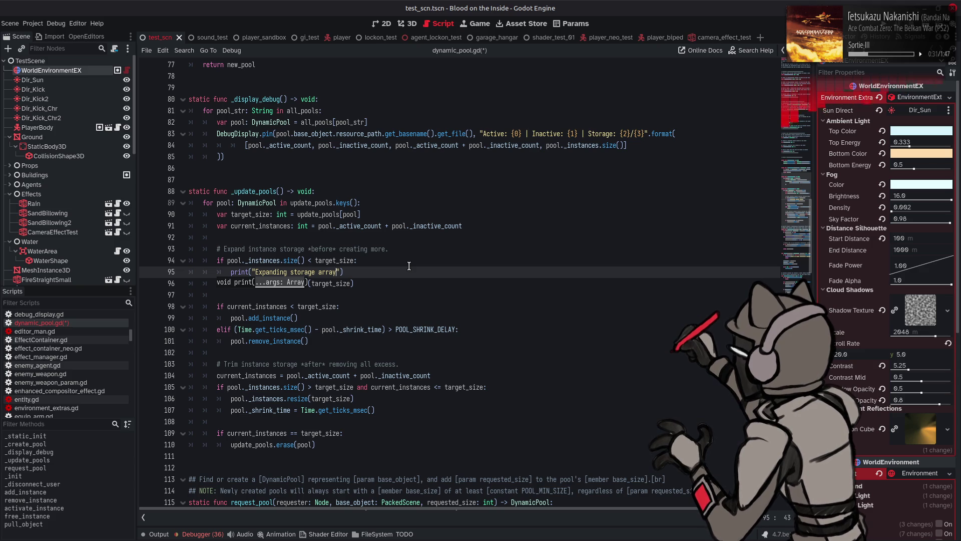
type(" from ")
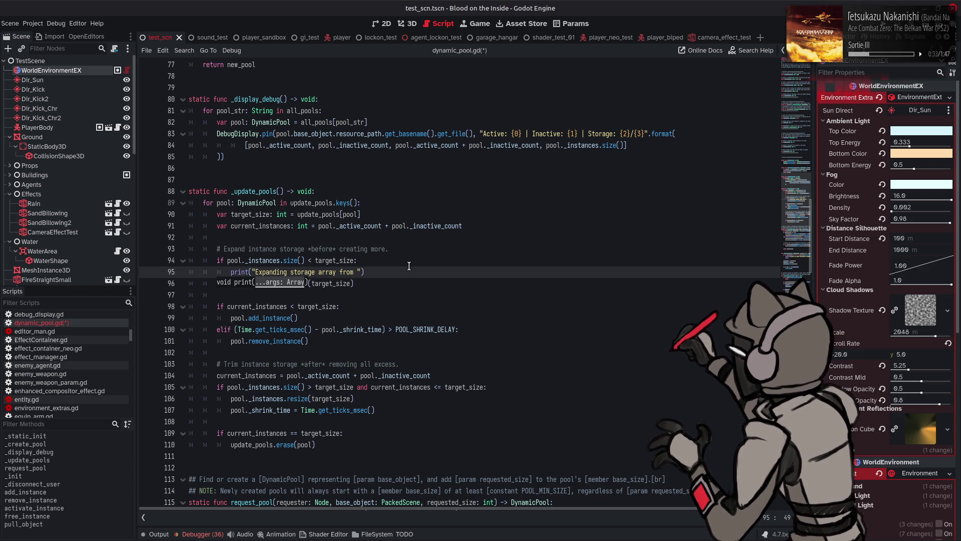
type("{0}")
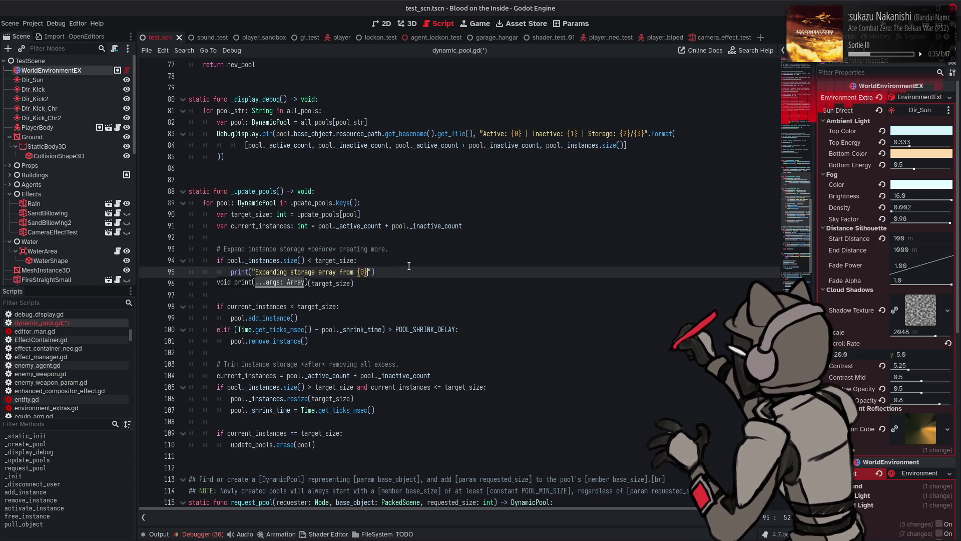
type(" to {1")
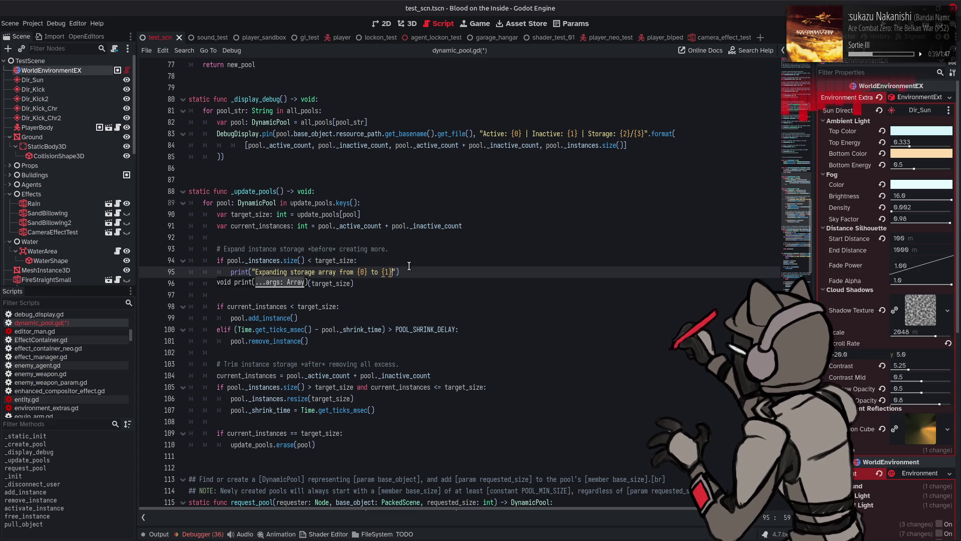
type(".format")
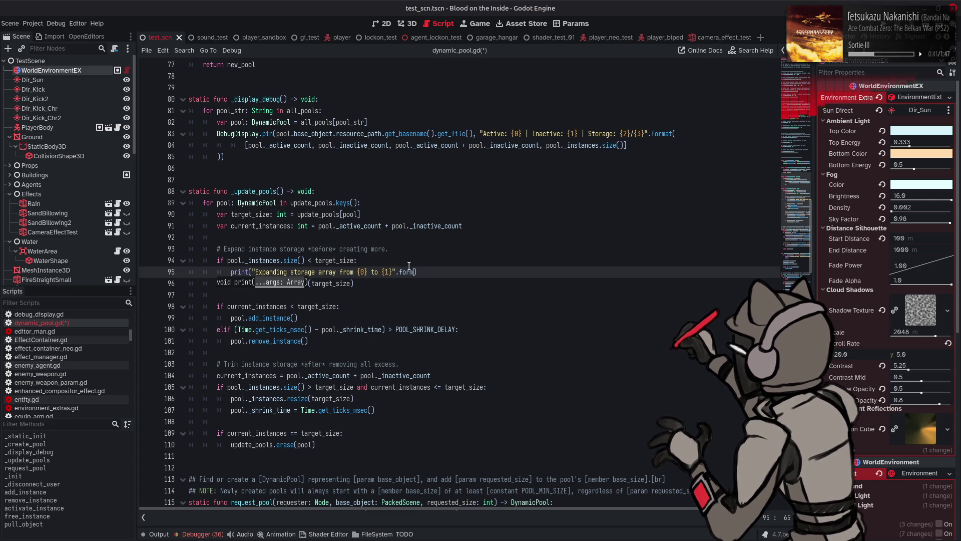
type("()")
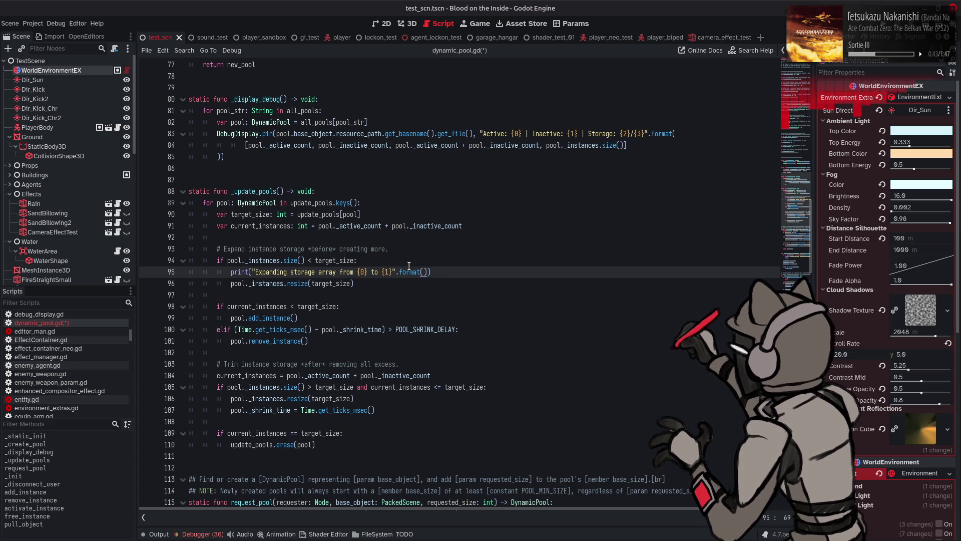
Fill the format array with pool._instances.size() and target_size.
key("Down")
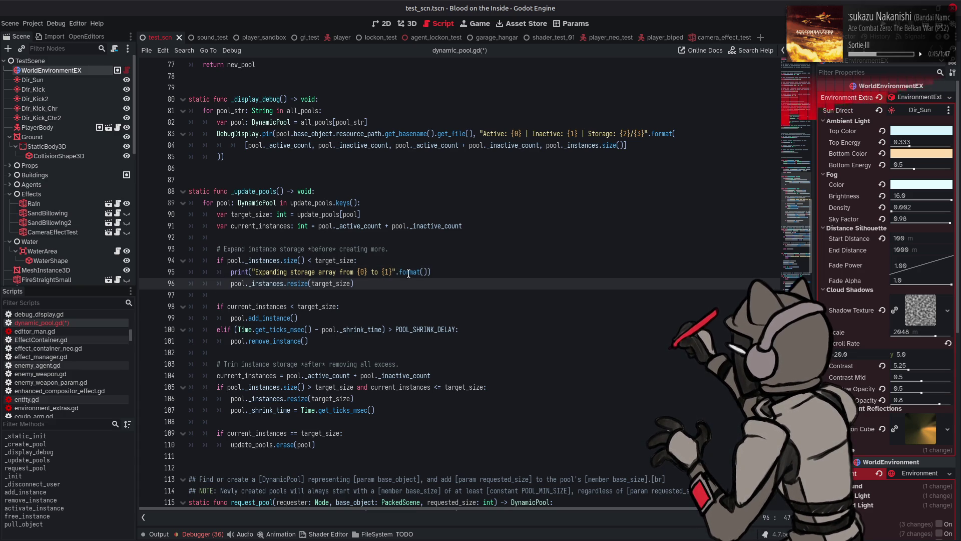
left_click(424, 272)
type("[]")
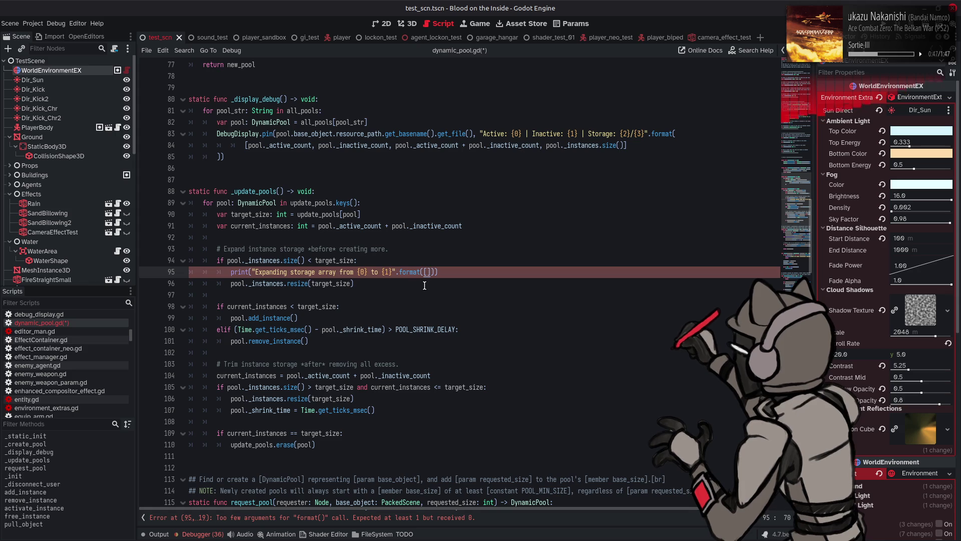
left_click(232, 283)
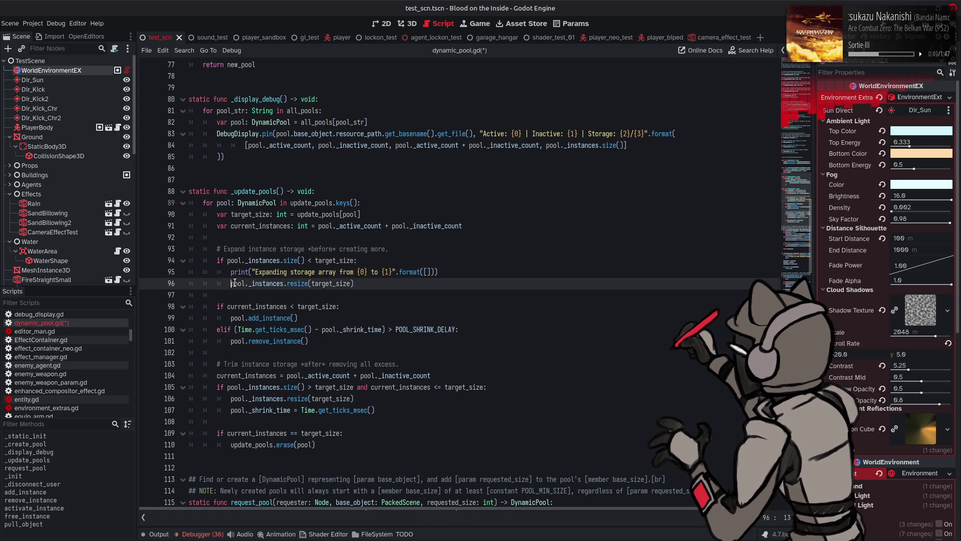
left_click(426, 271)
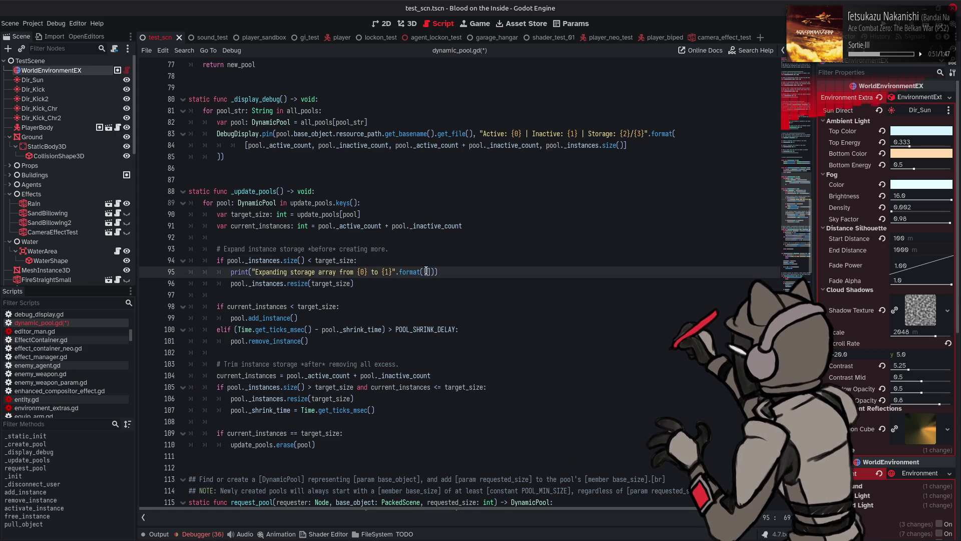
mouse_move(276, 283)
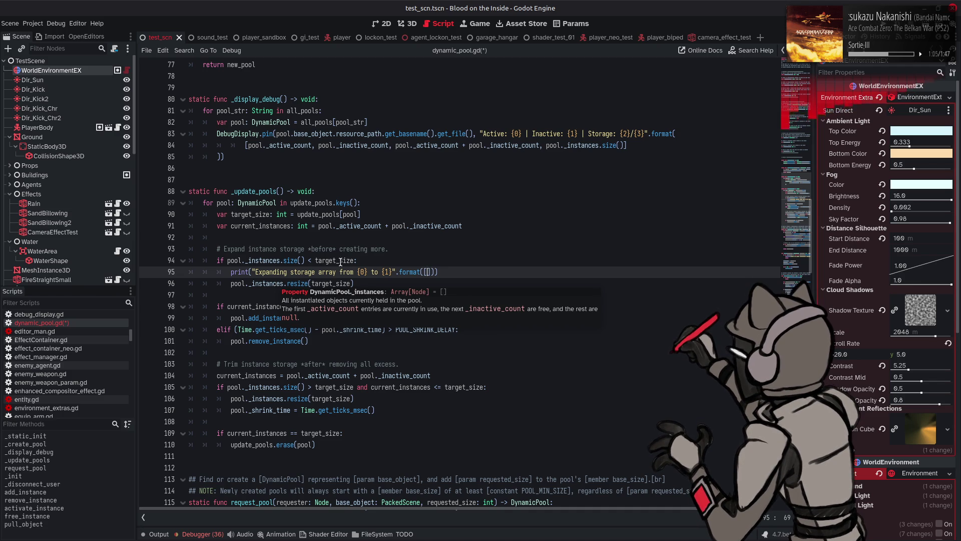
type("pool._instances.size()")
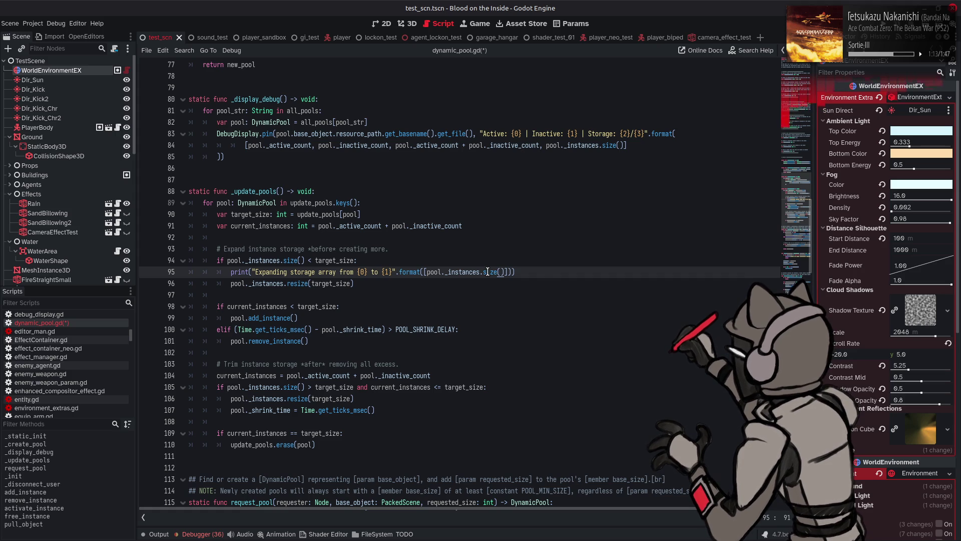
mouse_move(488, 271)
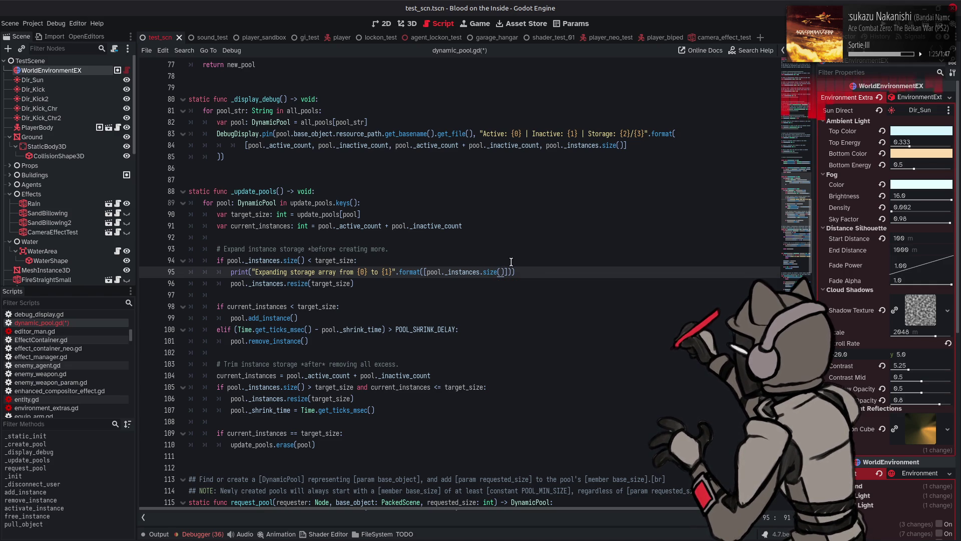
type(", target_size")
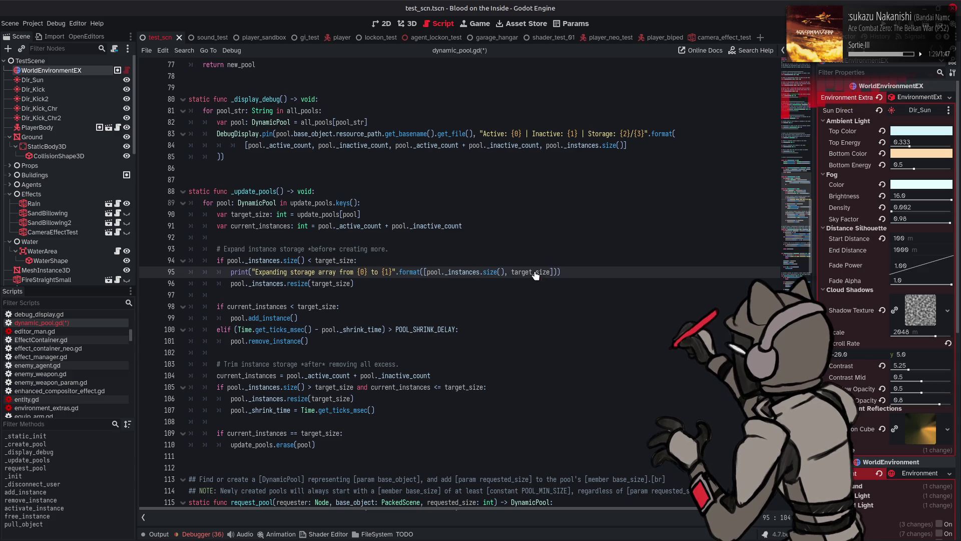
left_click(234, 273)
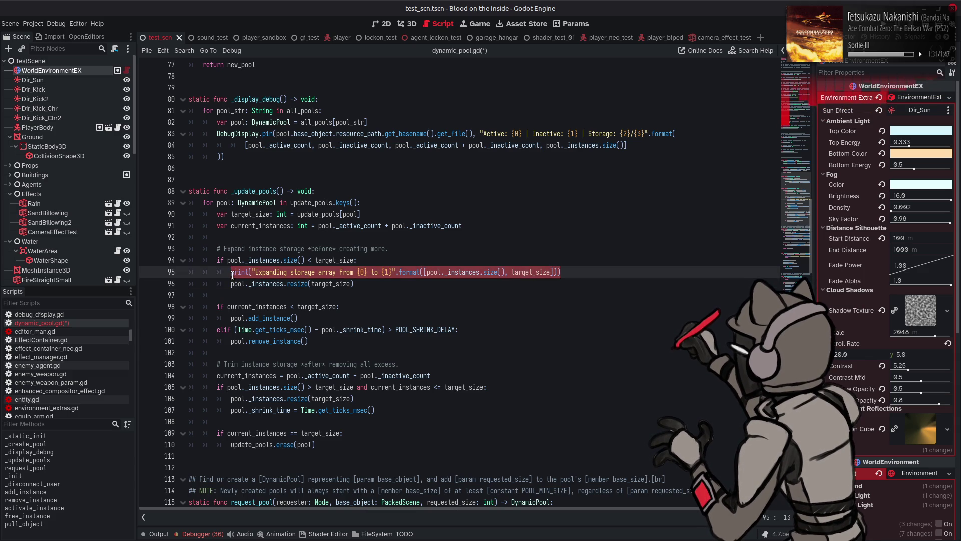
left_click(504, 388)
Add a matching 'Trimming storage array from {0} to {1}' print inside the trim branch.
key("Return")
key("ctrl+v")
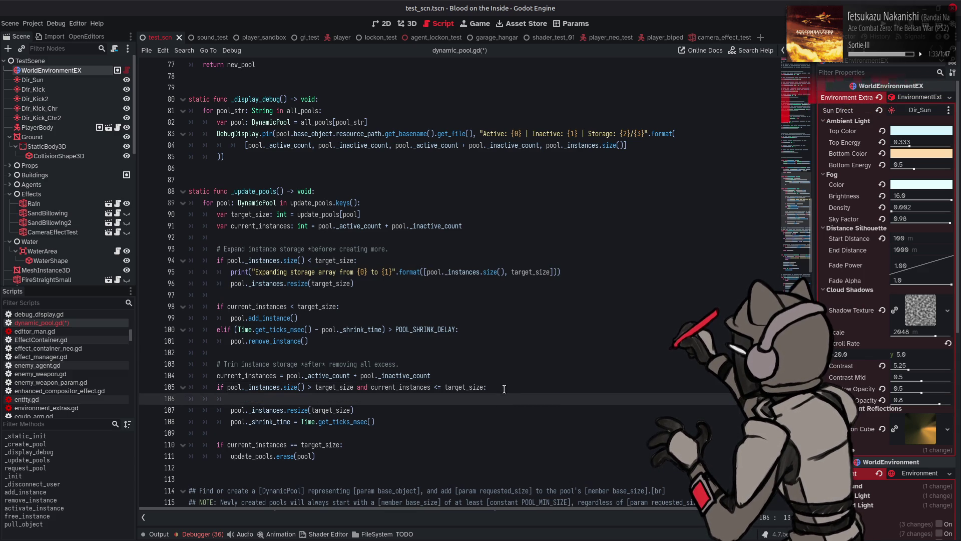
left_click(267, 398)
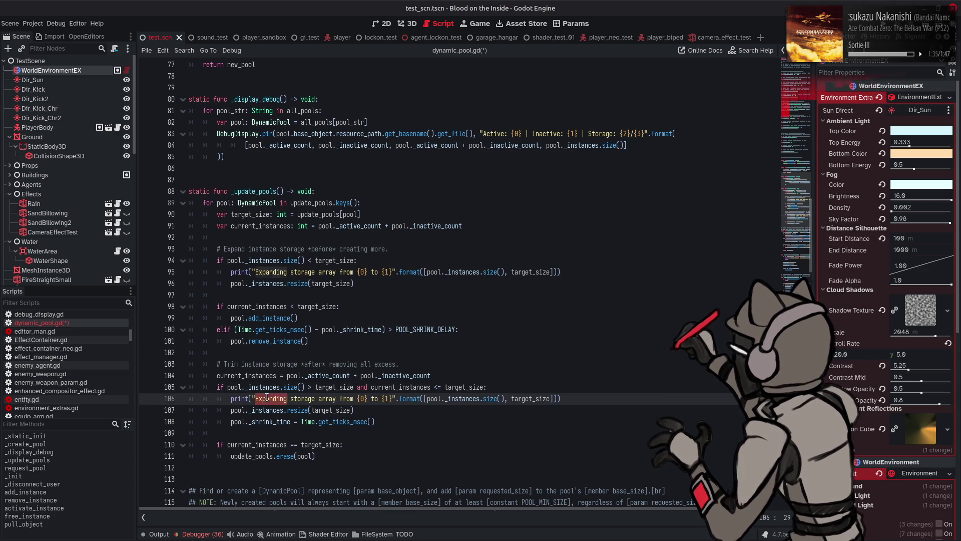
type("Trimming")
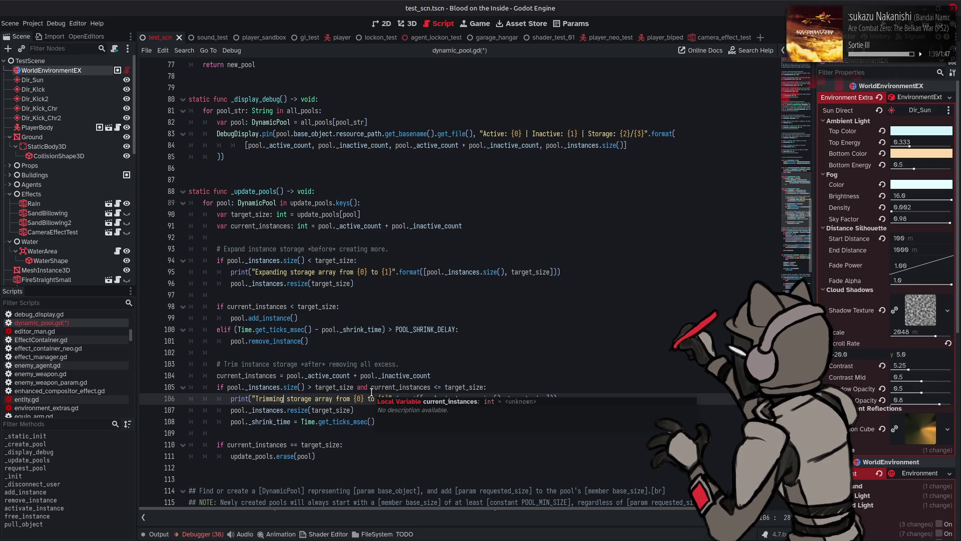
Save the dynamic_pool.gd script.
left_click(465, 371)
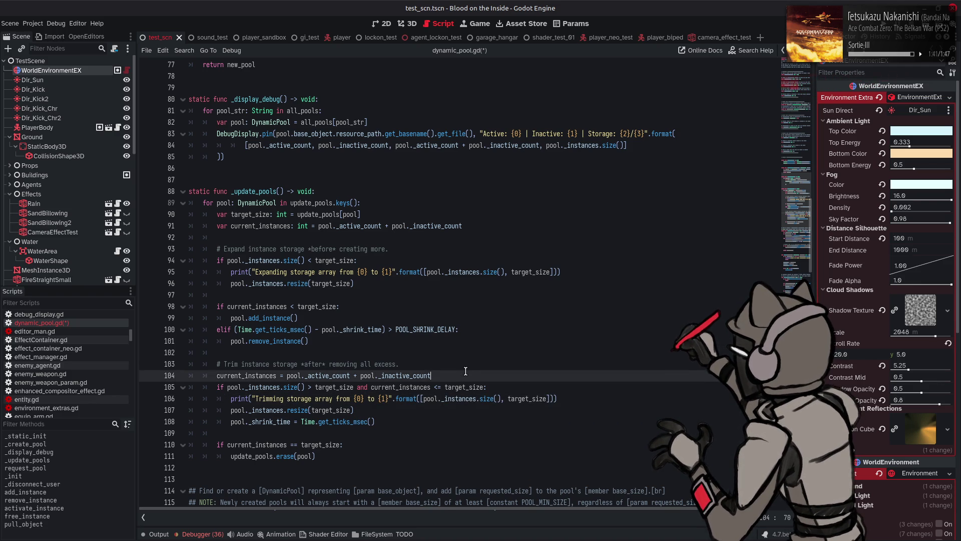
left_click(529, 361)
key("ctrl+s")
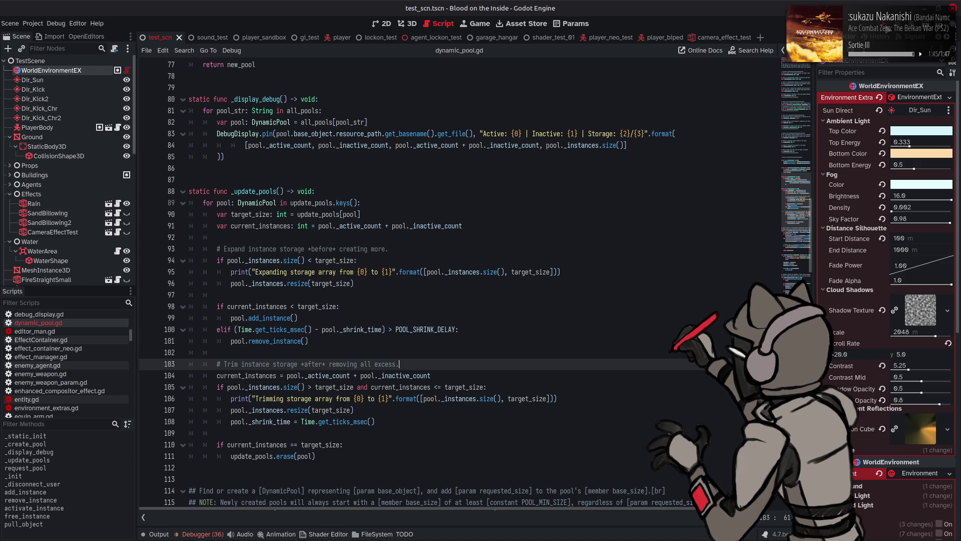
key("F5")
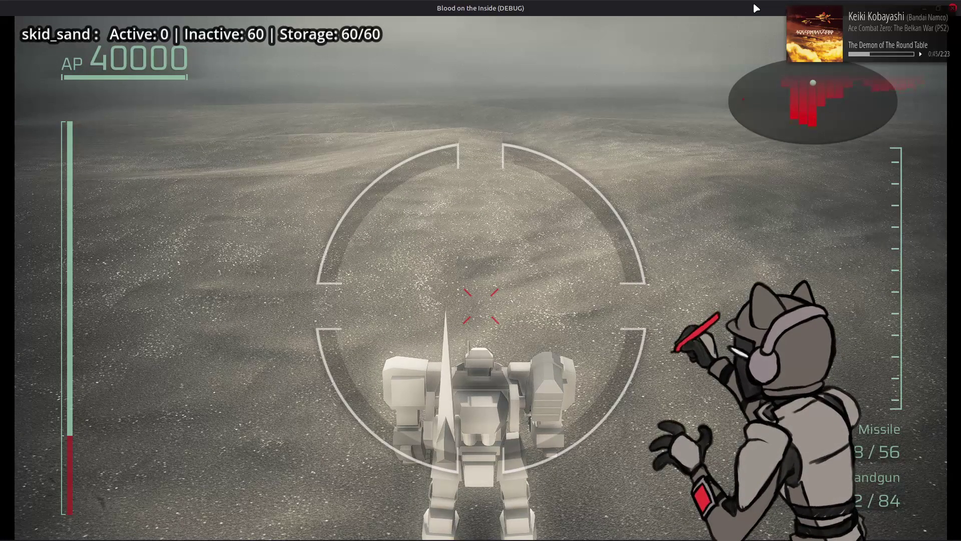
left_click(953, 8)
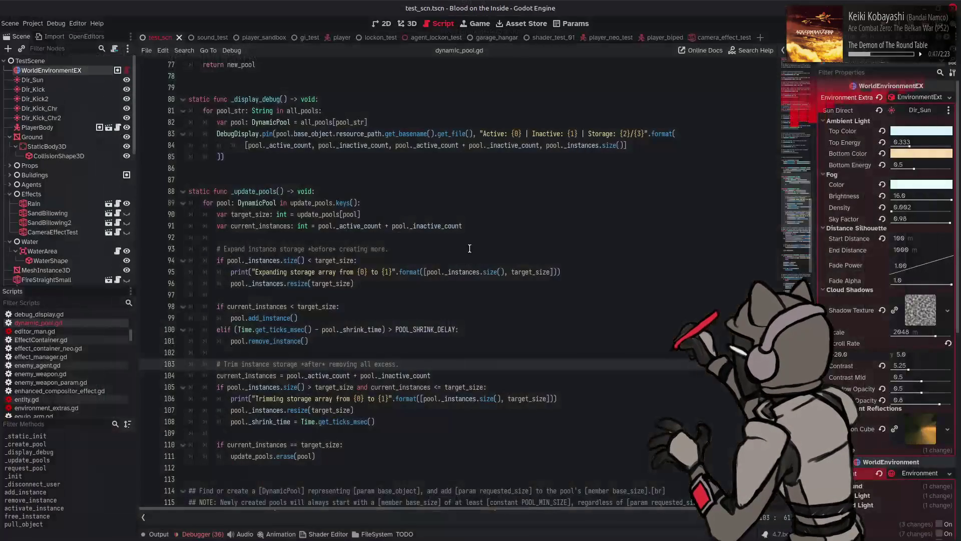
left_click(165, 532)
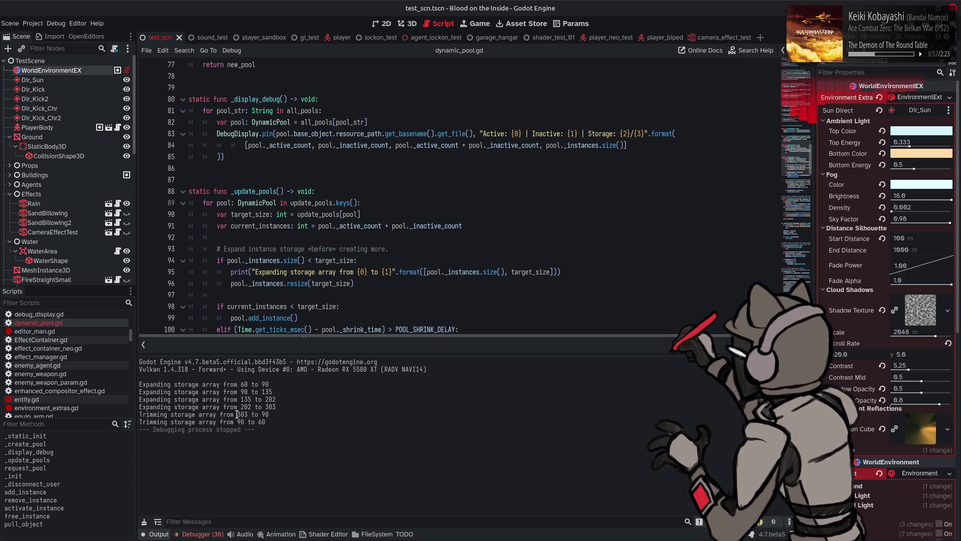
left_click_drag(238, 414, 271, 415)
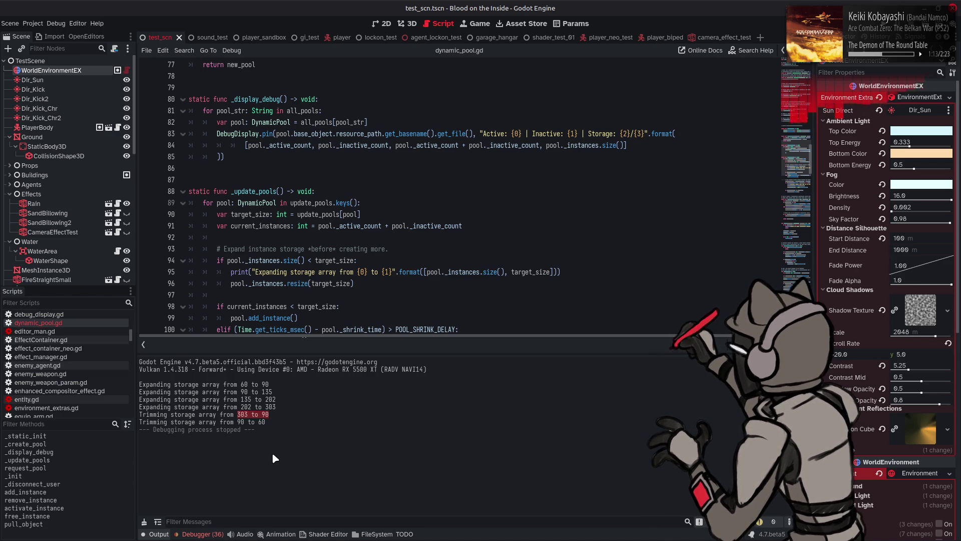
left_click(209, 533)
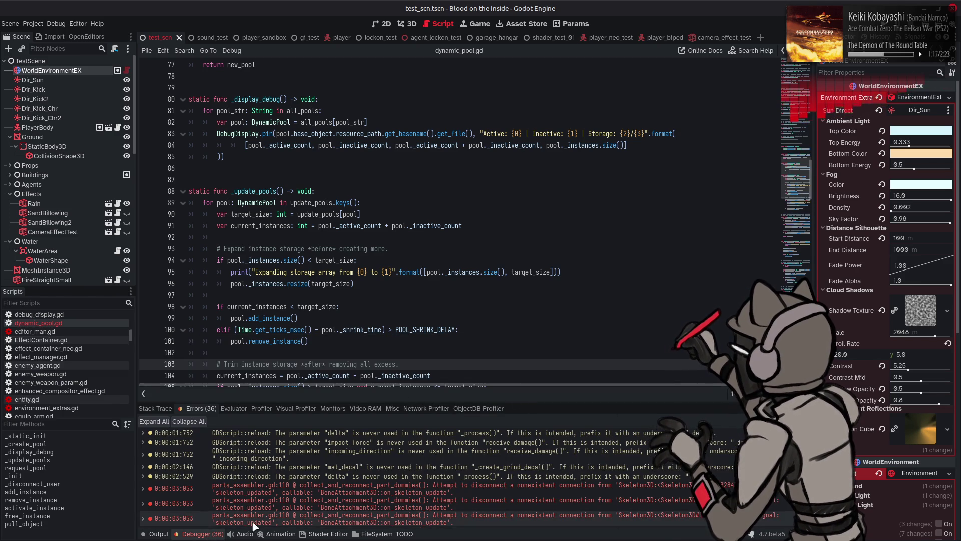
left_click(203, 534)
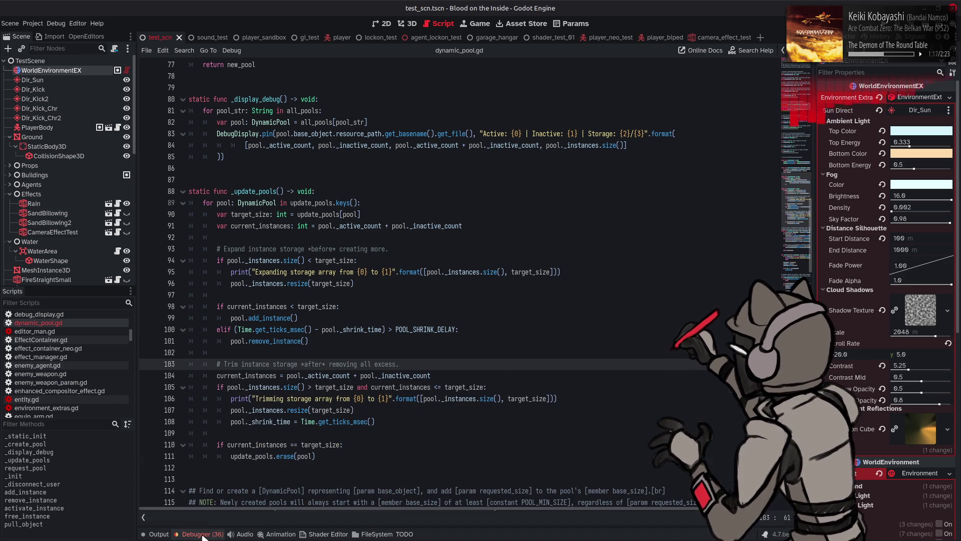
Search dynamic_pool.gd for _shrink_time and jump to its next match in _disconnect_user.
double_click(284, 421)
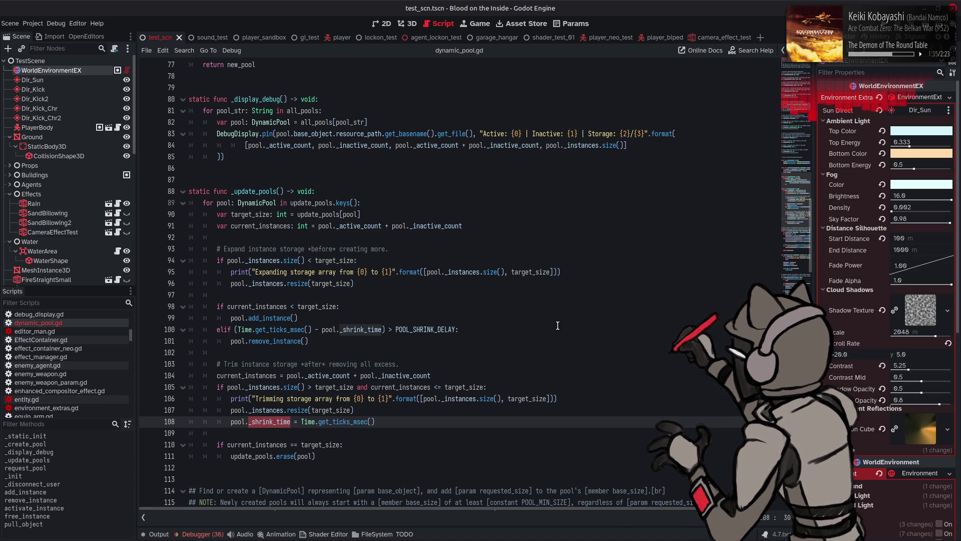
key("ctrl+f")
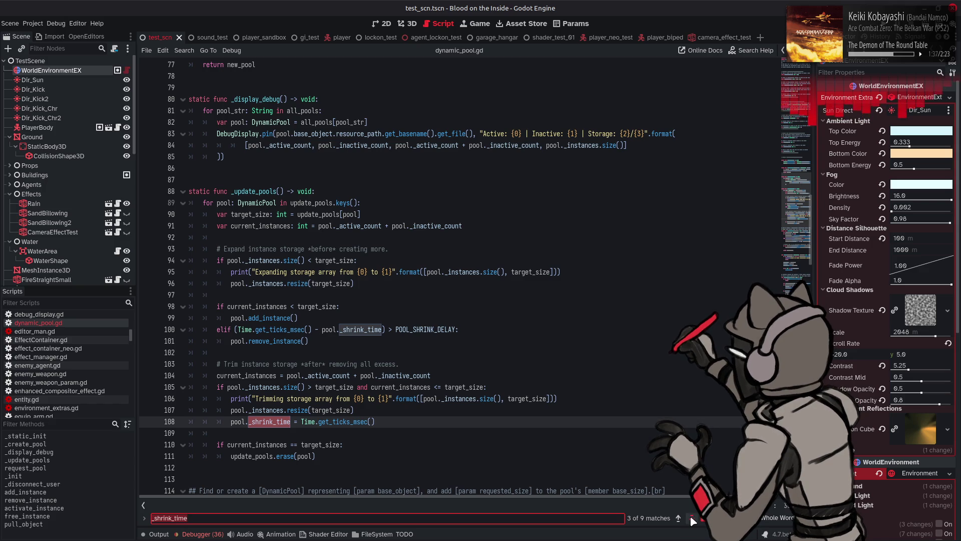
left_click(692, 518)
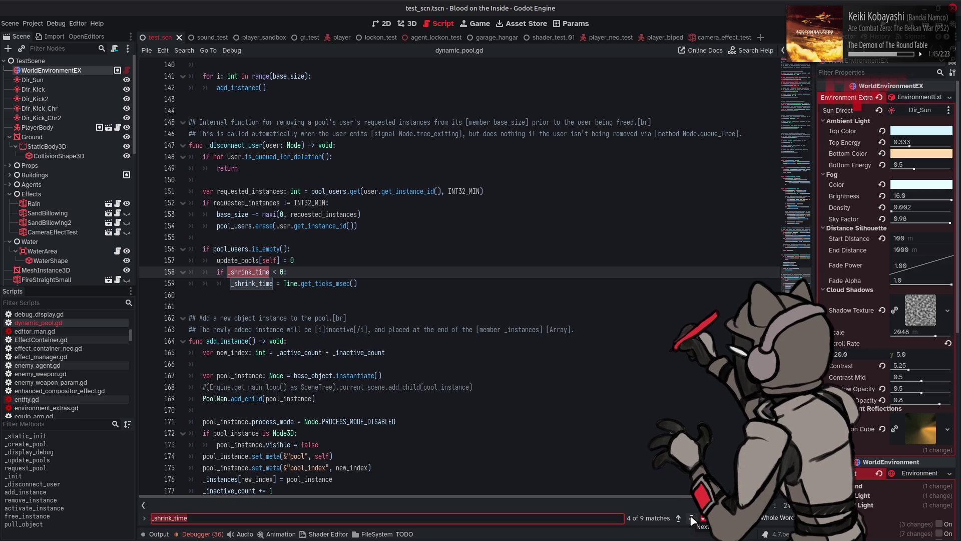
Cycle through all remaining _shrink_time matches, then select pool._shrink_time on line 100.
left_click(691, 518)
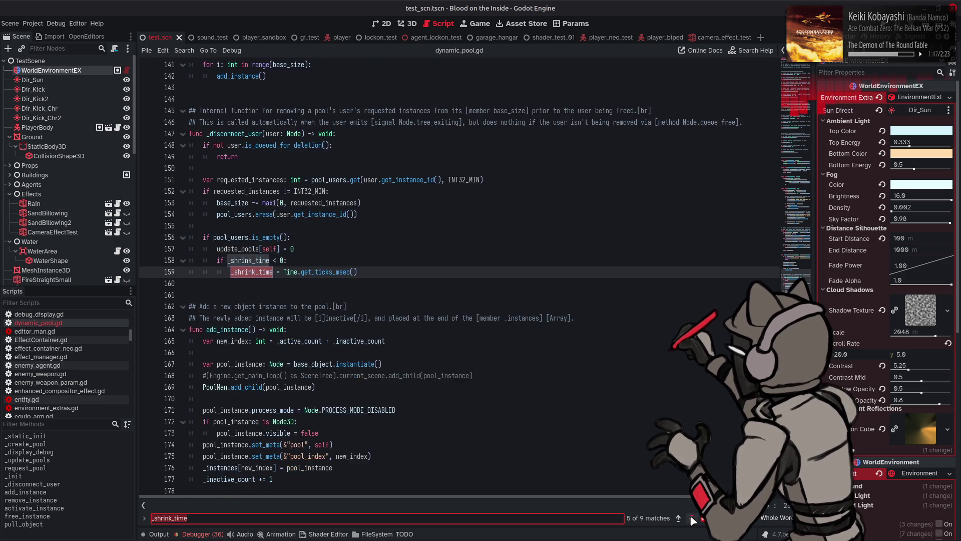
left_click(691, 518)
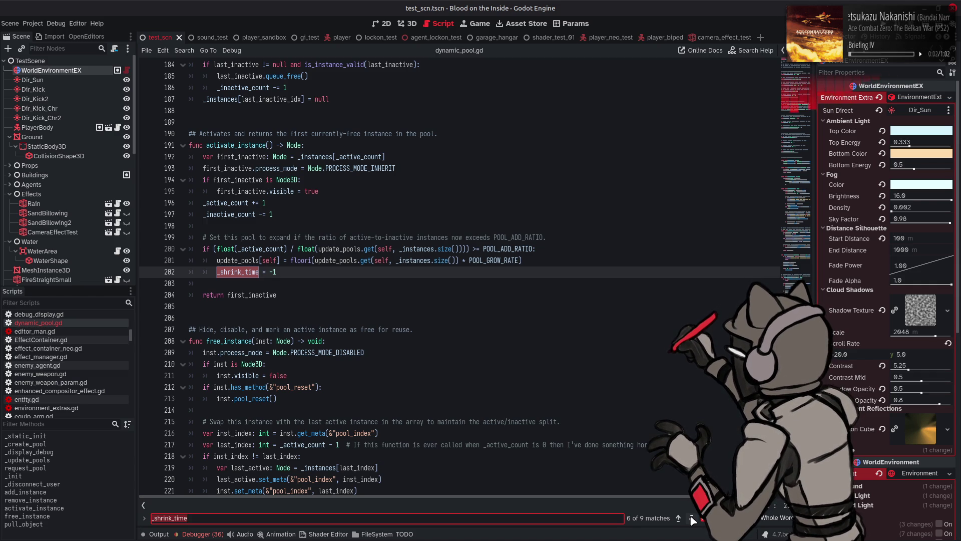
left_click(691, 519)
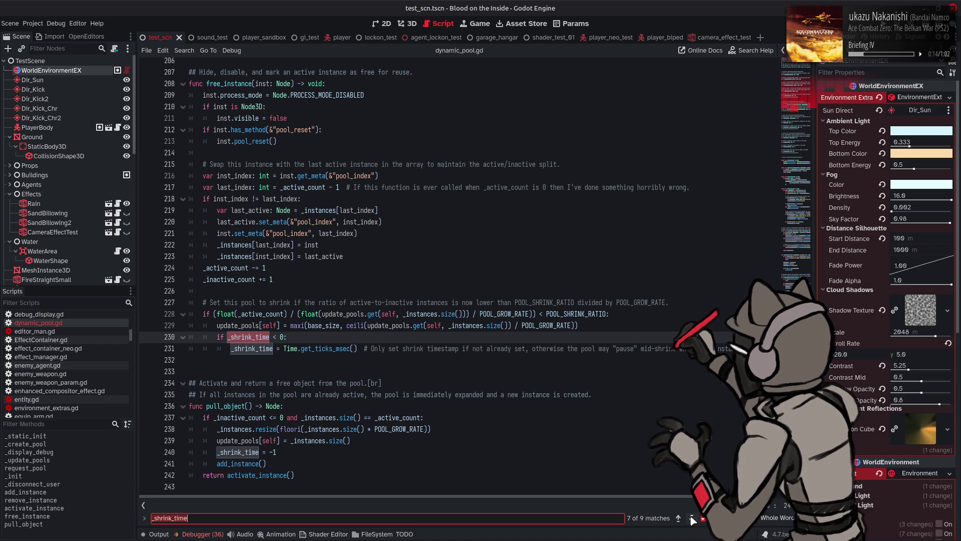
left_click(692, 519)
left_click(692, 519)
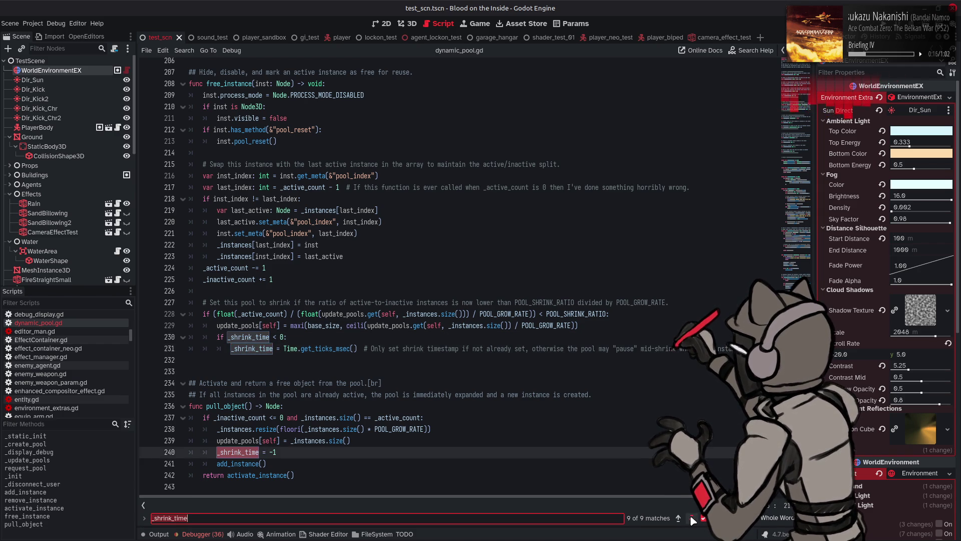
left_click(692, 519)
left_click(692, 518)
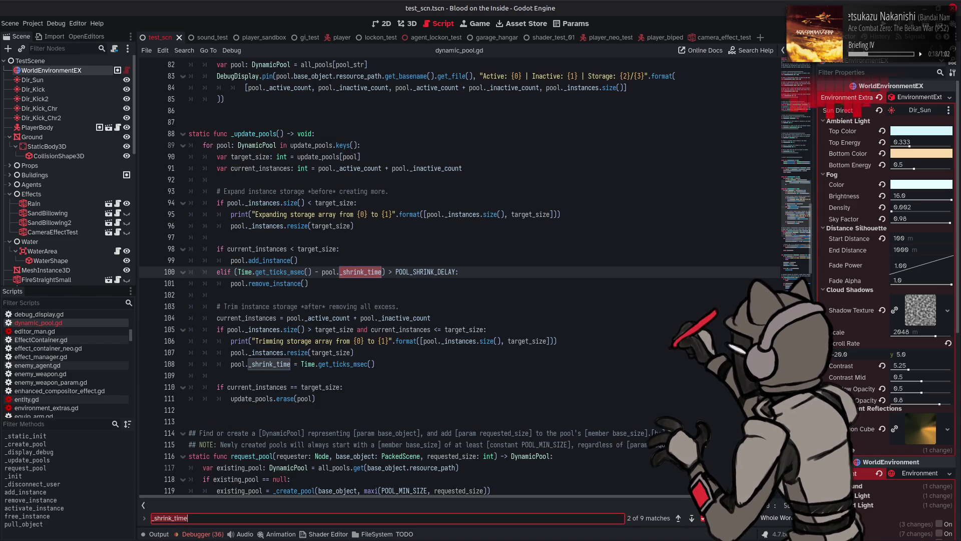
key("Escape")
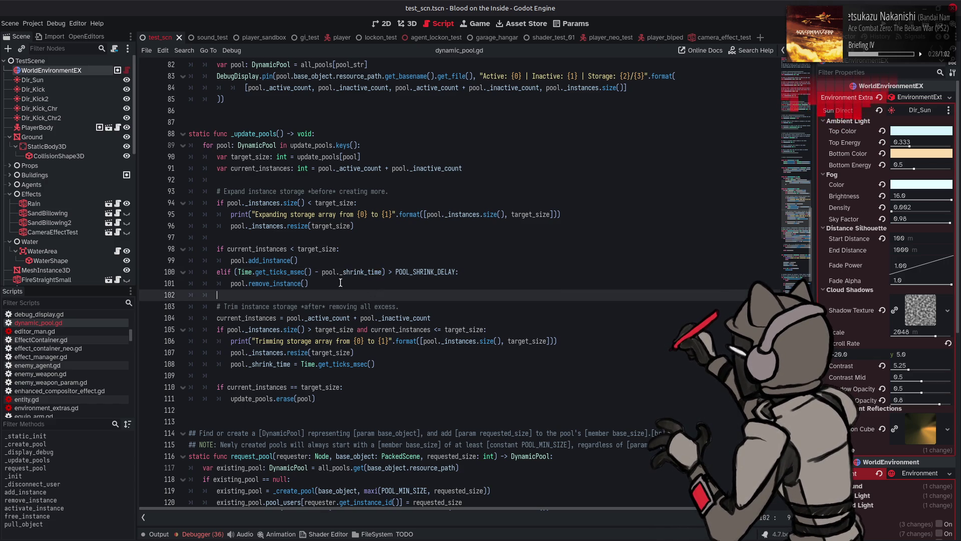
left_click_drag(322, 272, 384, 272)
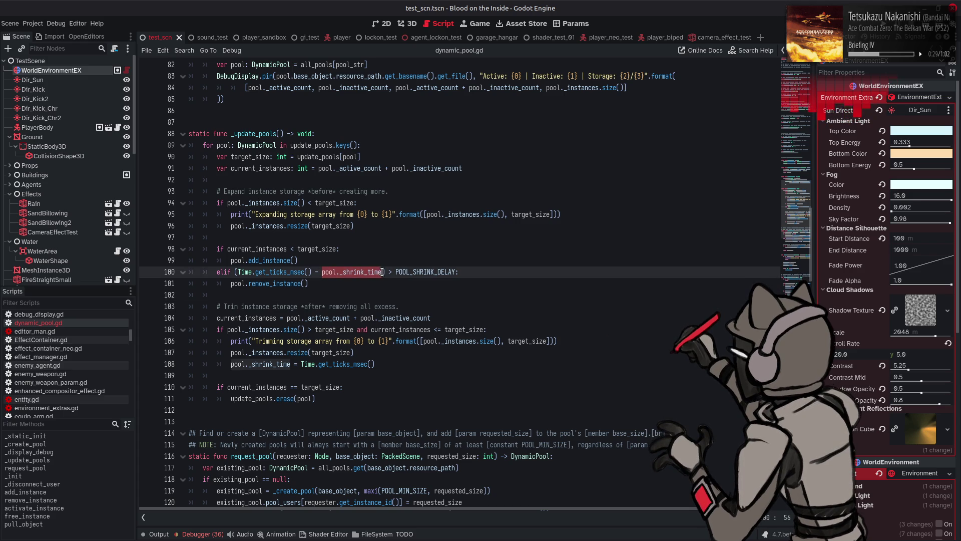
Append 'and pool._shrink_time > 0' to the shrink-delay condition on line 100 and save.
left_click(462, 271)
type("and pool._shrink_time")
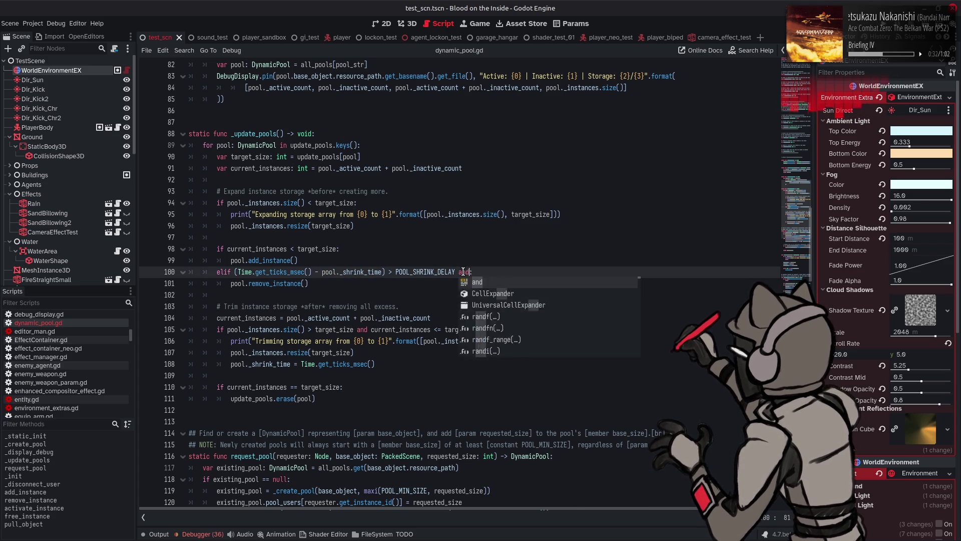
type(" > 0")
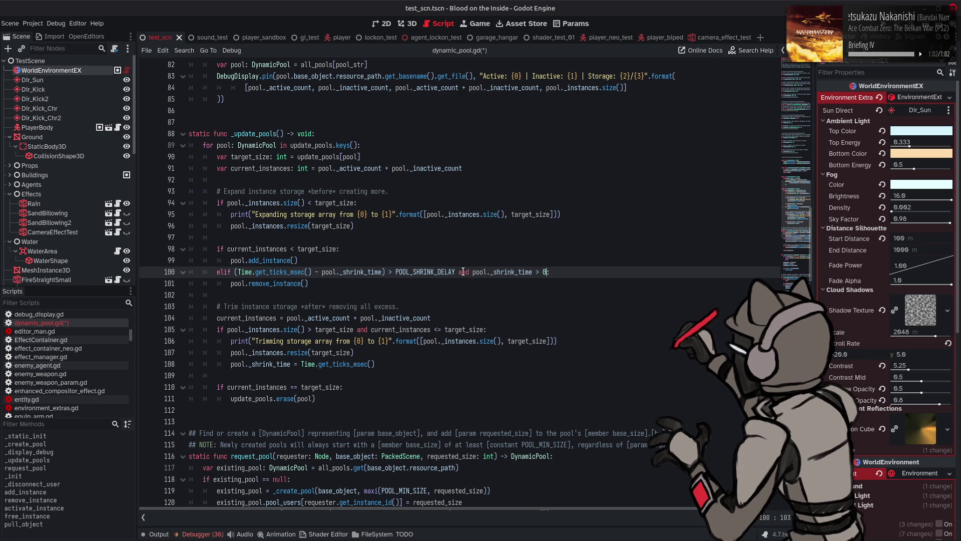
left_click(463, 271)
key("ctrl+s")
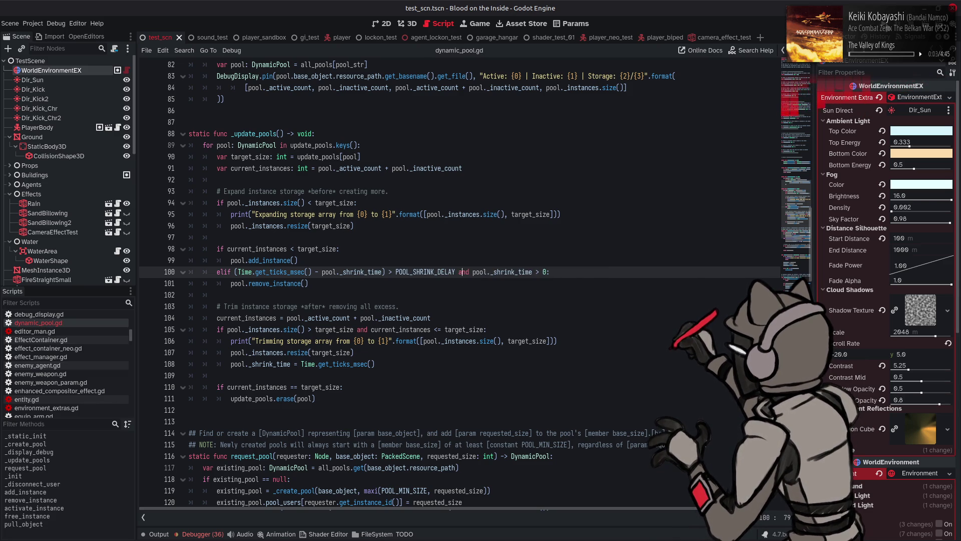
Rerun the game with F5 to test the fix, then close the game window.
key("F5")
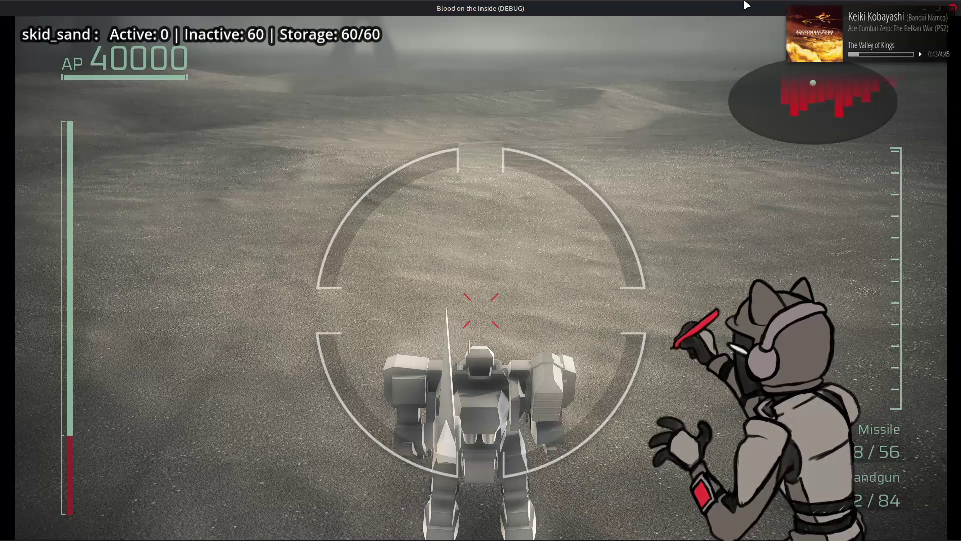
left_click(952, 8)
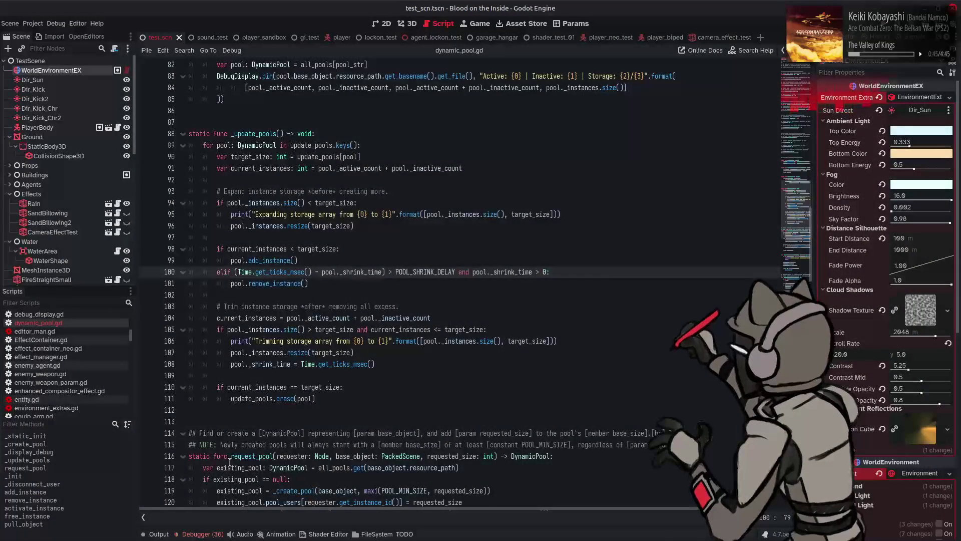
left_click(162, 534)
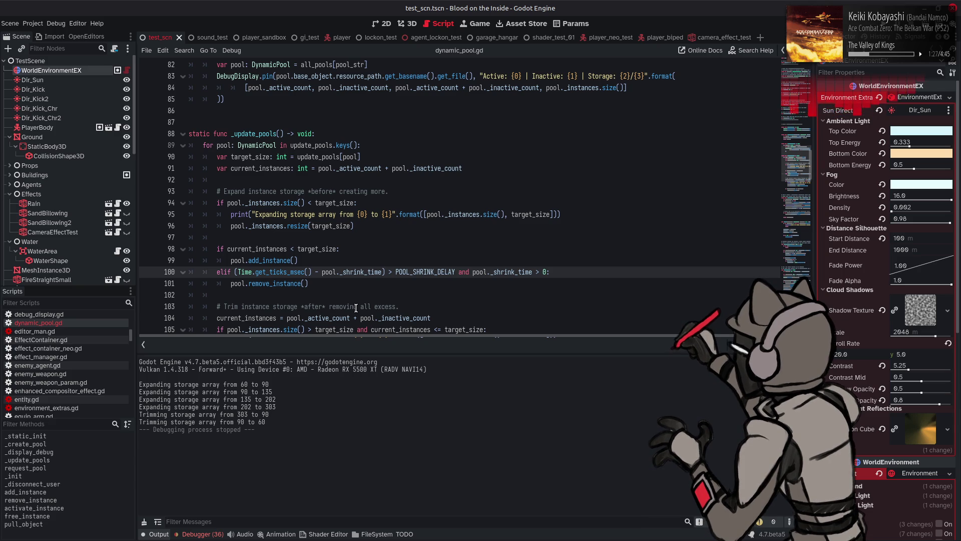
Strip 'and pool._shrink_time > 0' from line 100's shrink condition and save the script.
left_click(160, 534)
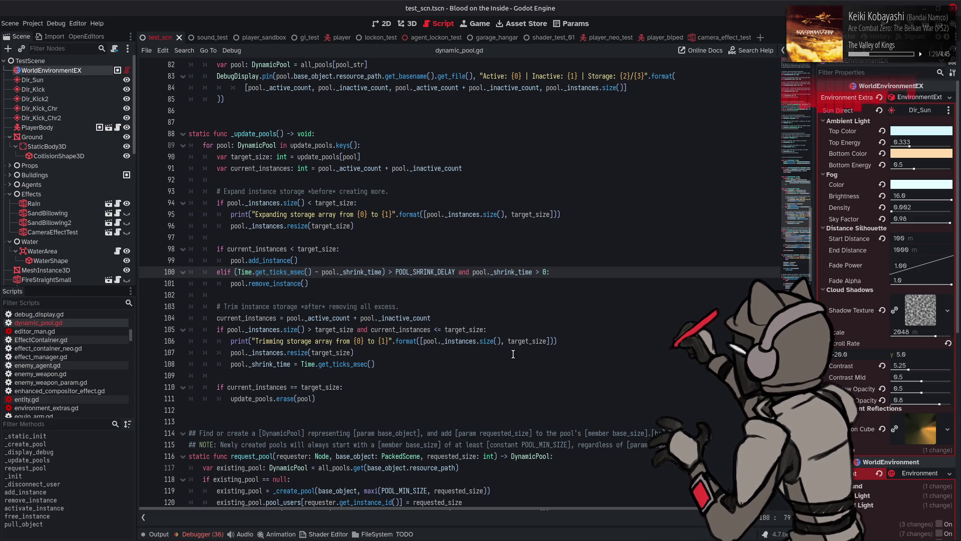
left_click(513, 354)
left_click(519, 322)
key("ctrl+z")
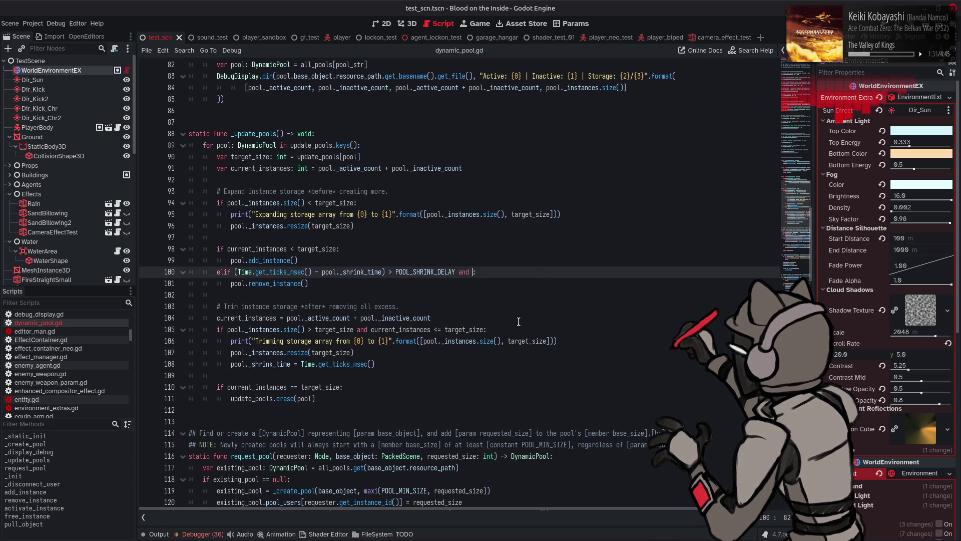
key("BackSpace")
key("BackSpace")
key("BackSpace")
key("ctrl+s")
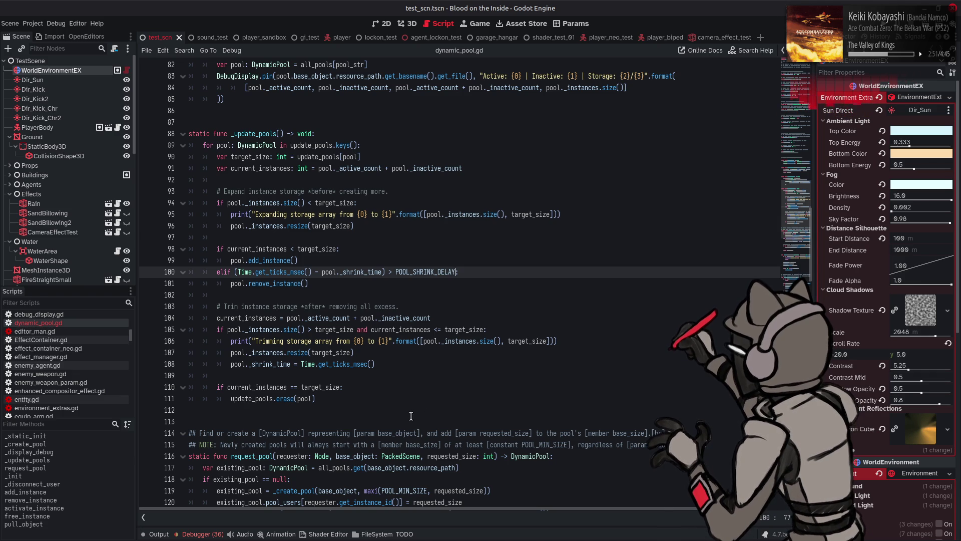
double_click(253, 398)
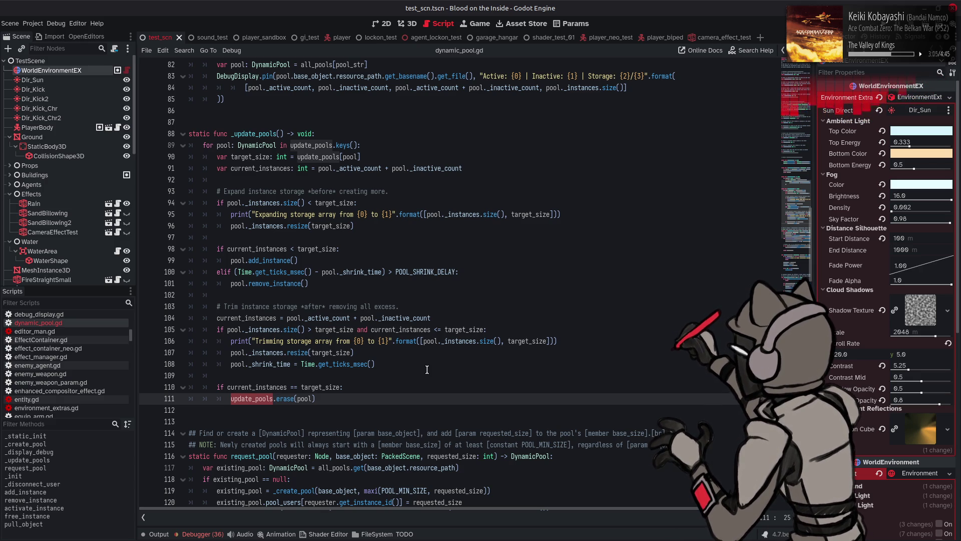
Step through every update_pools match: lines 157, 200, 228, then around to 35 and 89.
key("ctrl+f")
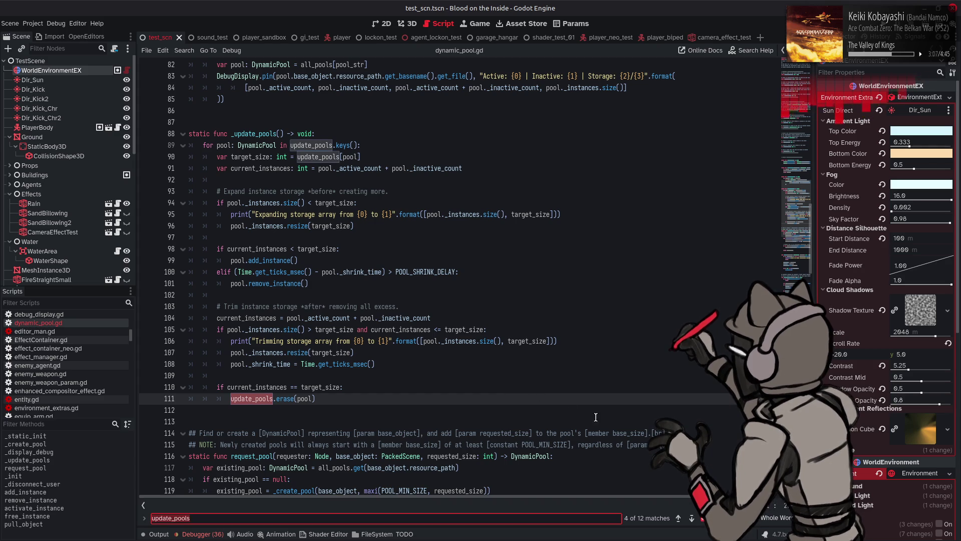
left_click(690, 519)
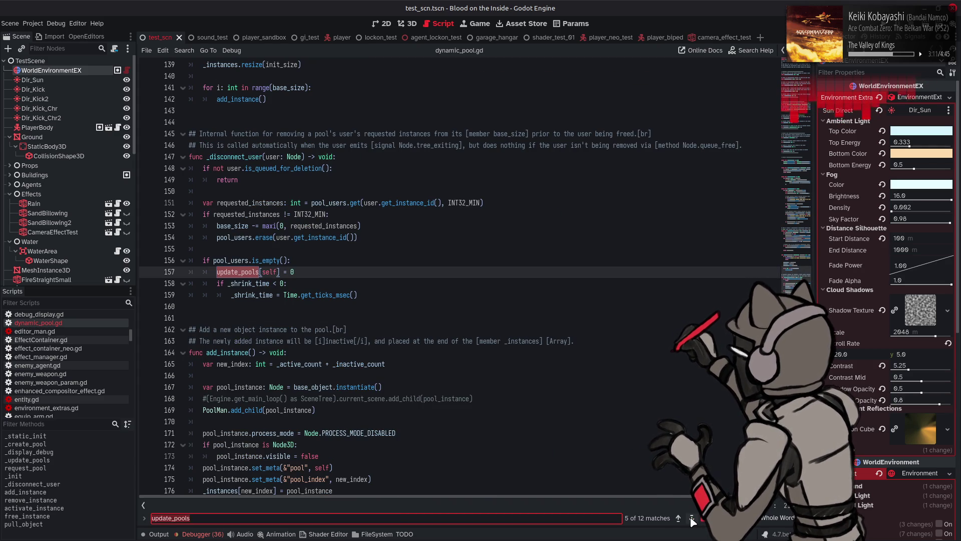
left_click(692, 518)
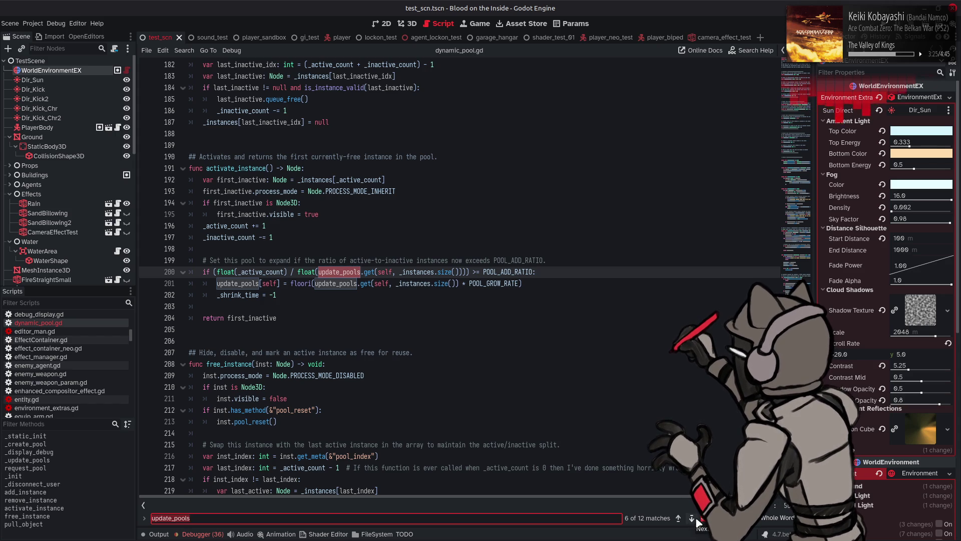
left_click(692, 519)
left_click(693, 519)
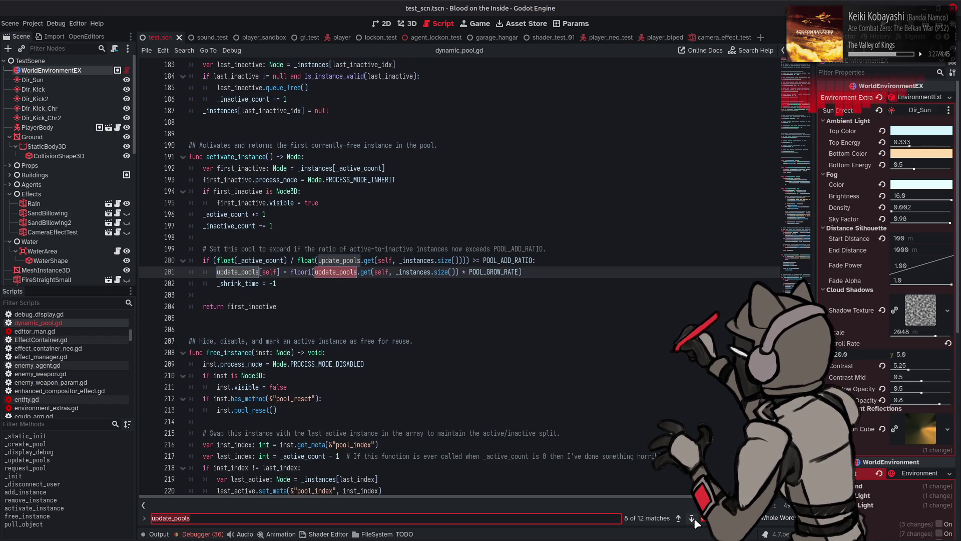
left_click(693, 519)
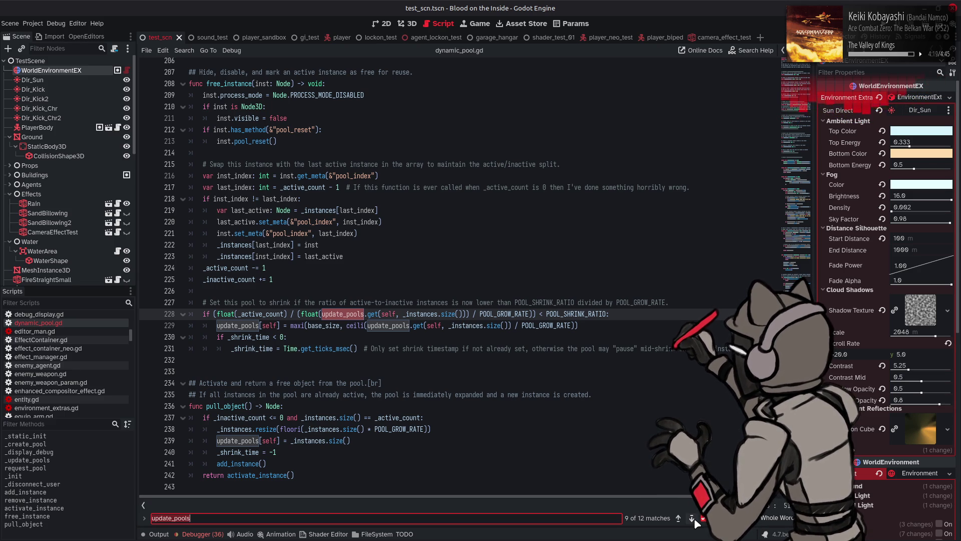
mouse_move(433, 313)
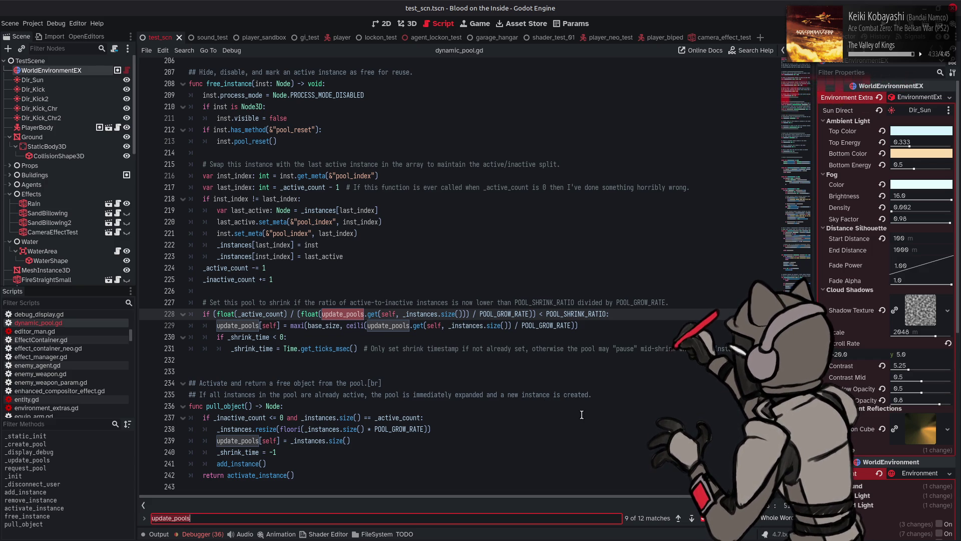
left_click(691, 518)
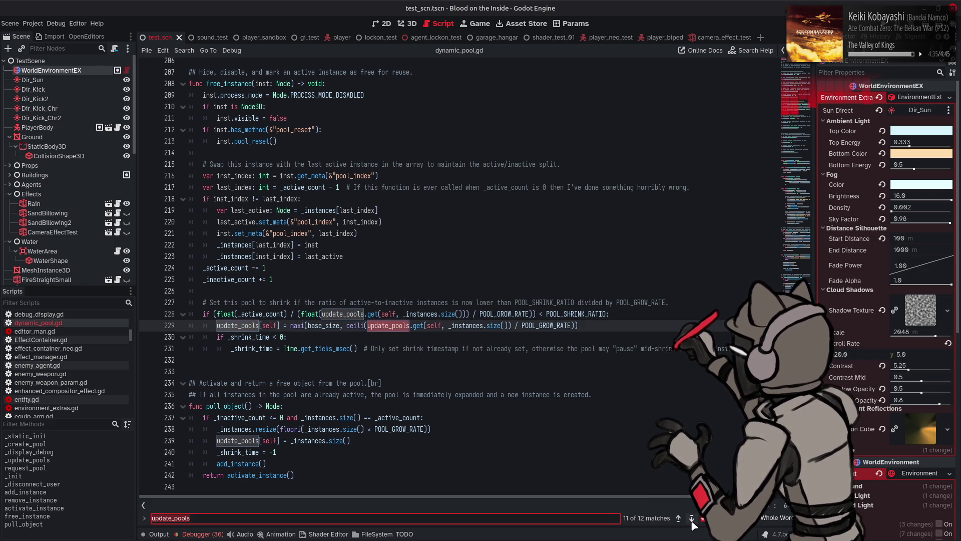
left_click(692, 518)
left_click(692, 518)
left_click(692, 518)
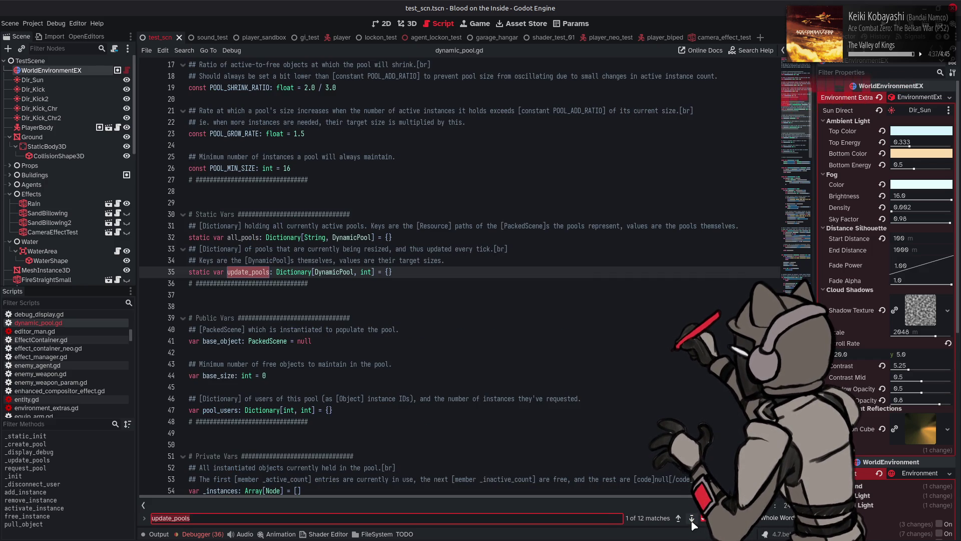
left_click(692, 518)
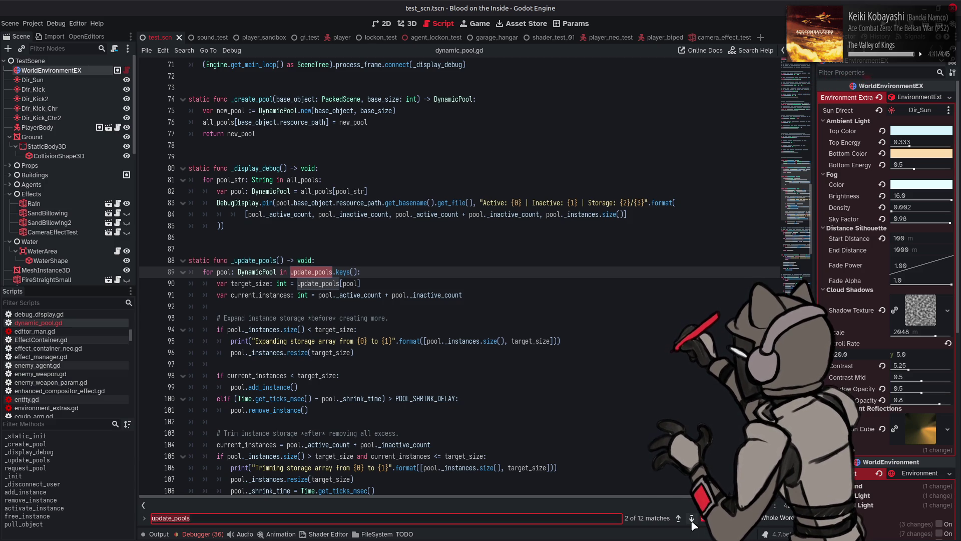
left_click(692, 518)
left_click(691, 518)
left_click(691, 518)
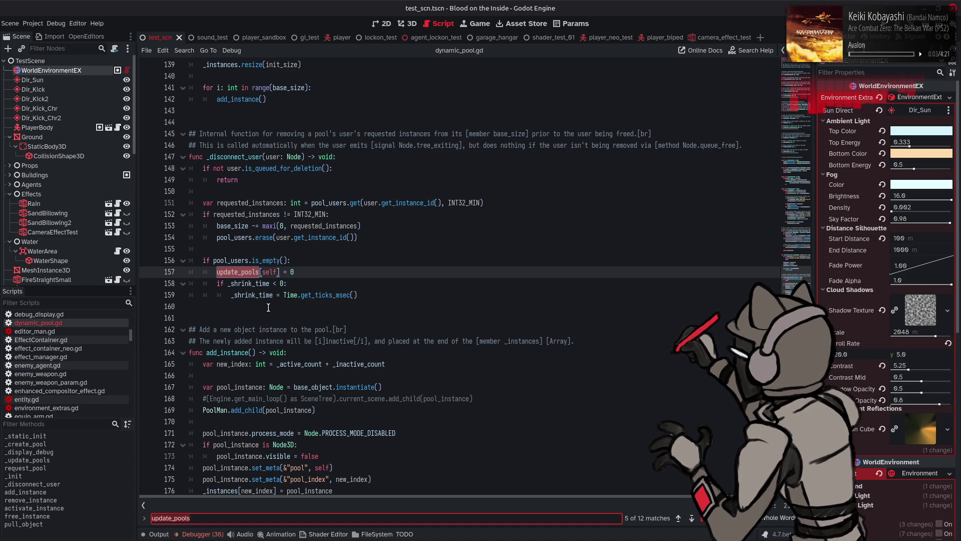
Search for _shrink_time from line 159 and jump to its use on line 202.
double_click(256, 296)
key("ctrl+f")
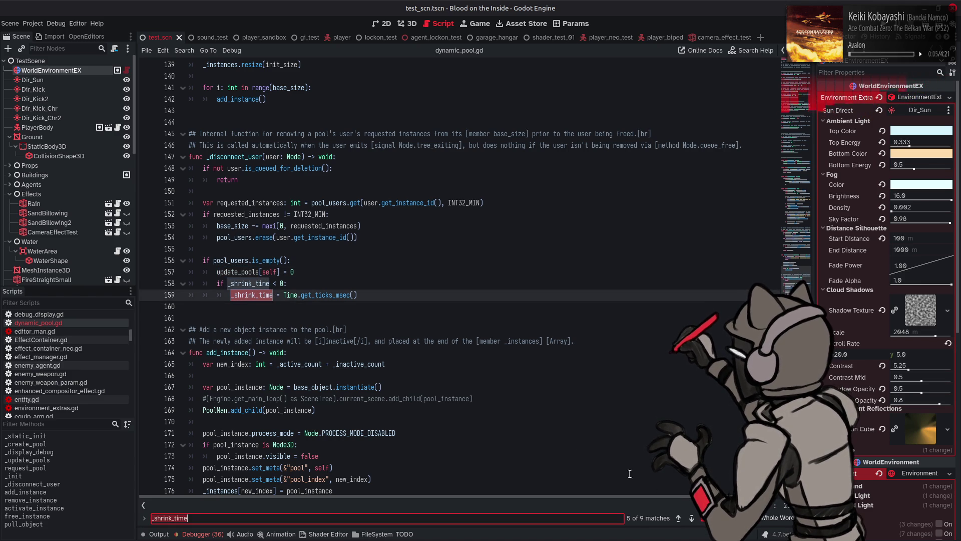
left_click(693, 519)
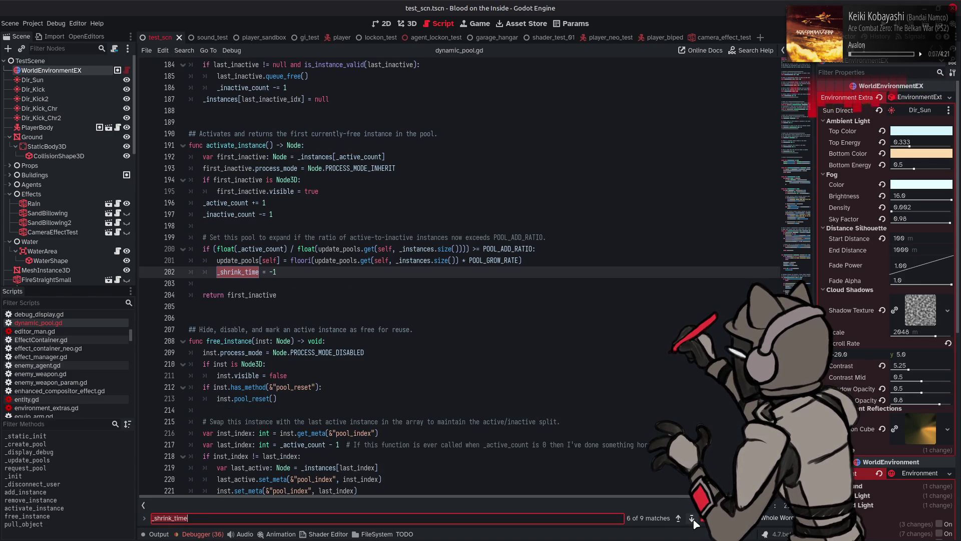